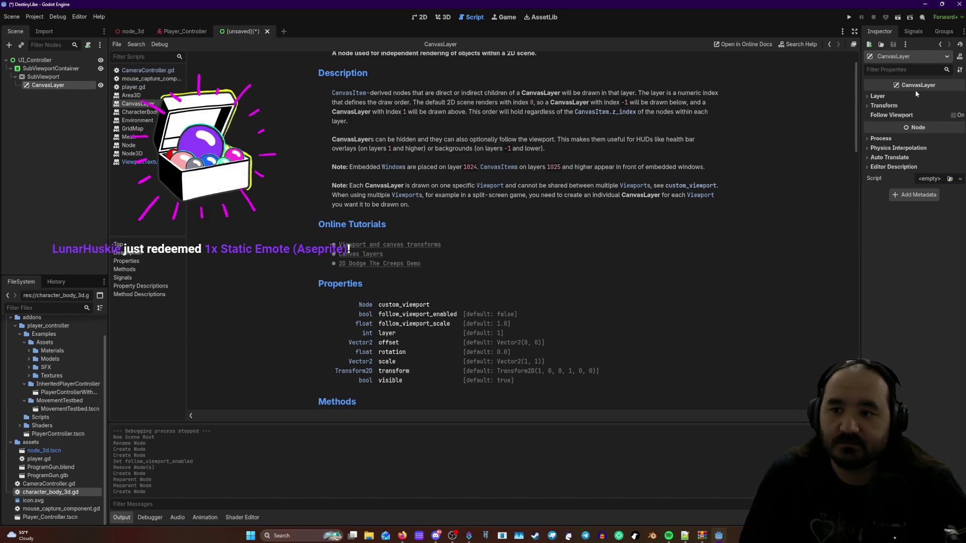
- Switch through the node_3d and Player_Controller scene tabs, ending on the unsaved UI_Controller scene
{"action": "mouse_move", "coordinate": [915, 89]}
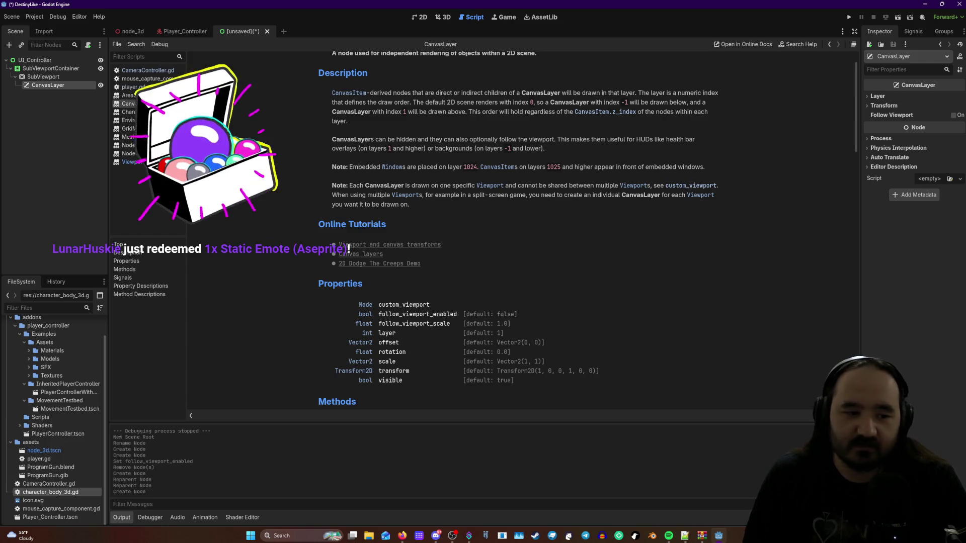
{"action": "left_click", "coordinate": [131, 31]}
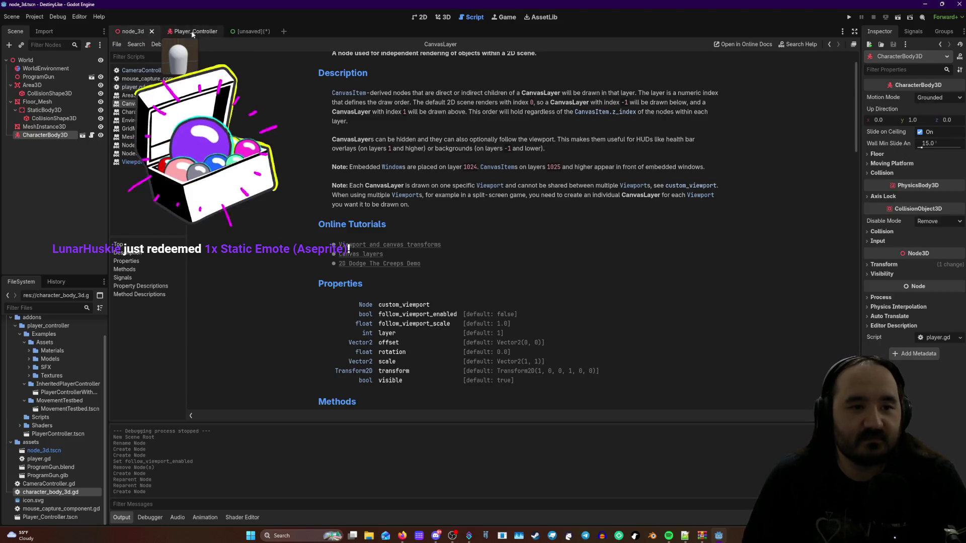
{"action": "left_click", "coordinate": [191, 32]}
{"action": "left_click", "coordinate": [437, 17]}
{"action": "left_click", "coordinate": [243, 30]}
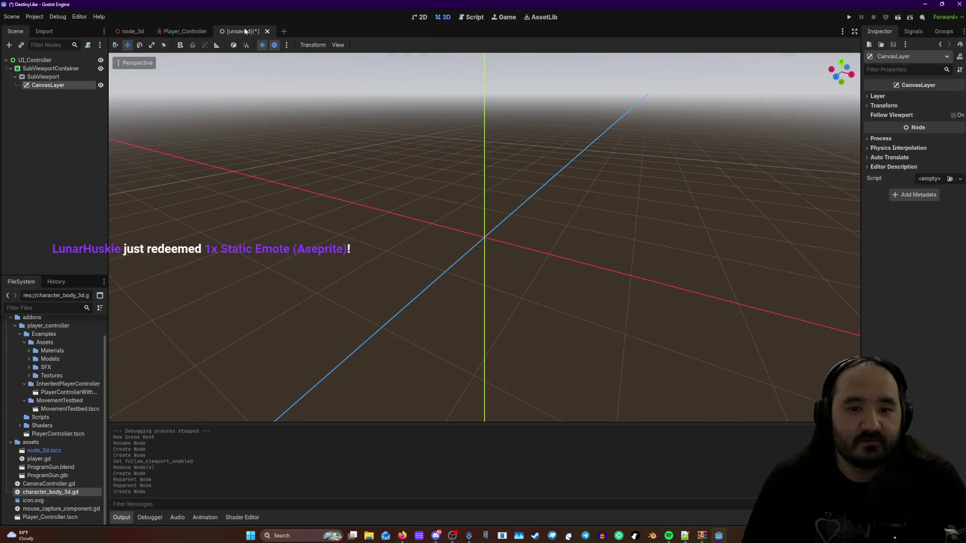
- Read the CanvasLayer description in Create New Node, close it unadded, and reopen CanvasLayer's context menu
{"action": "right_click", "coordinate": [48, 86]}
{"action": "left_click", "coordinate": [56, 92]}
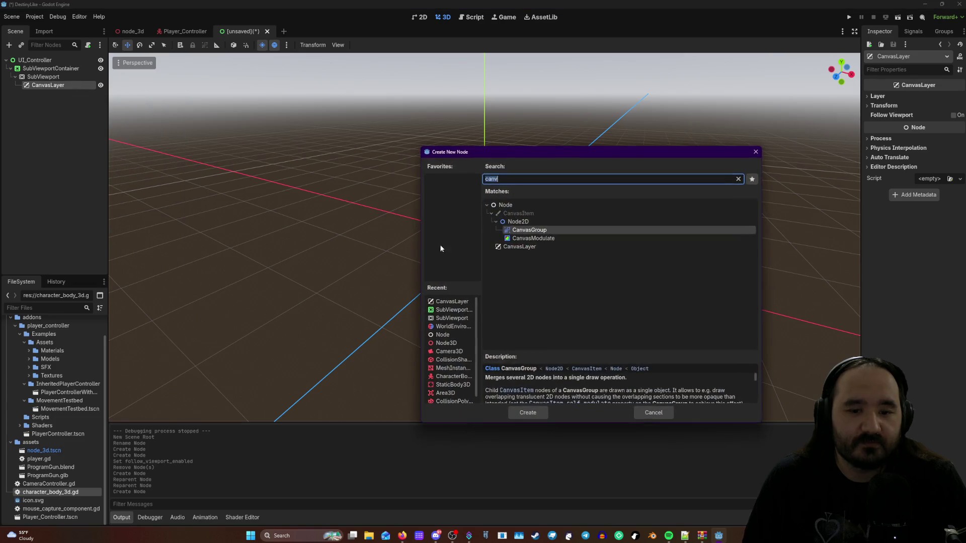
{"action": "left_click", "coordinate": [508, 248]}
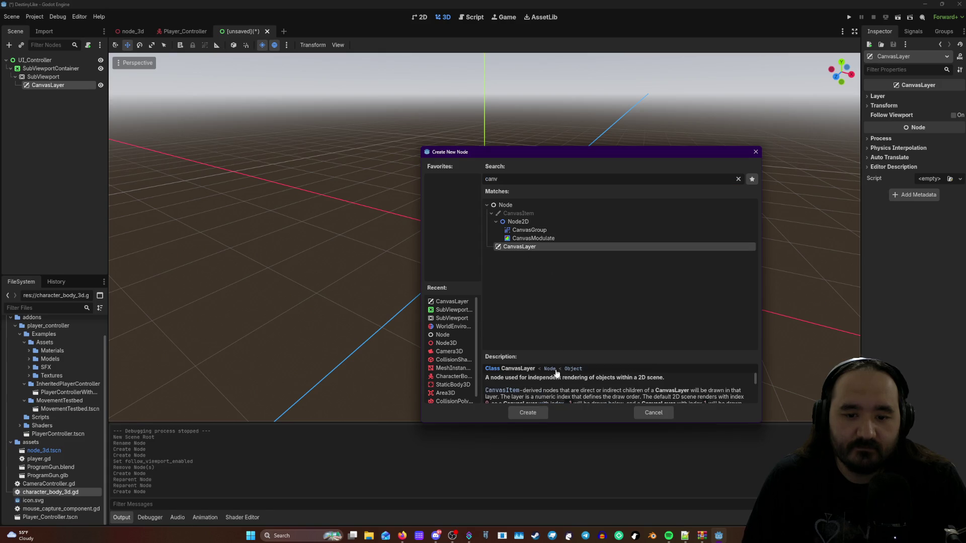
{"action": "scroll", "coordinate": [557, 373], "scroll_direction": "down", "scroll_amount": 2}
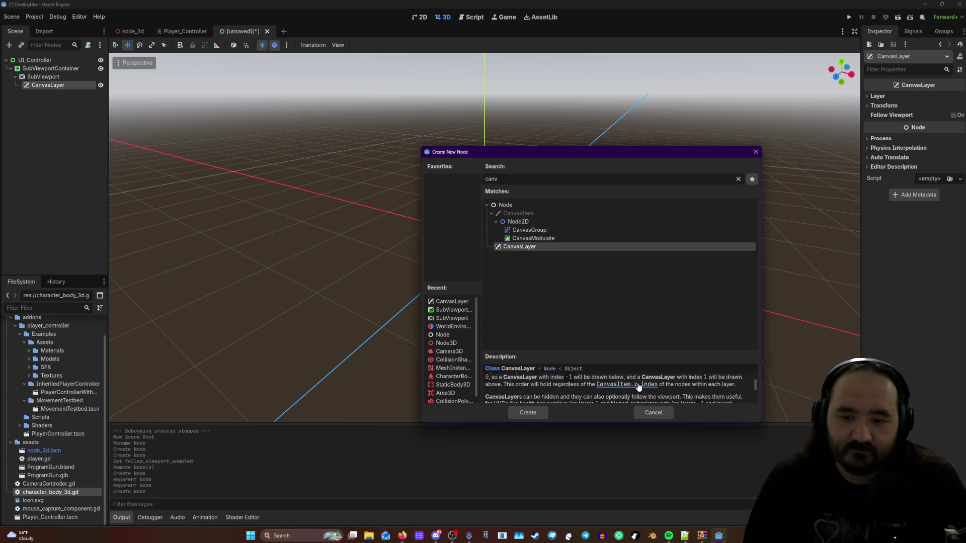
{"action": "scroll", "coordinate": [608, 390], "scroll_direction": "down", "scroll_amount": 1}
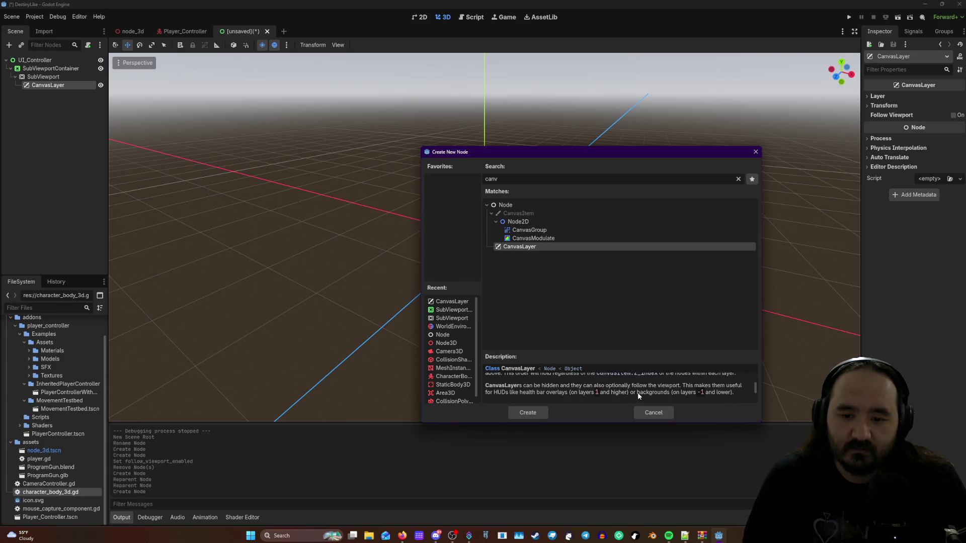
{"action": "left_click", "coordinate": [31, 93]}
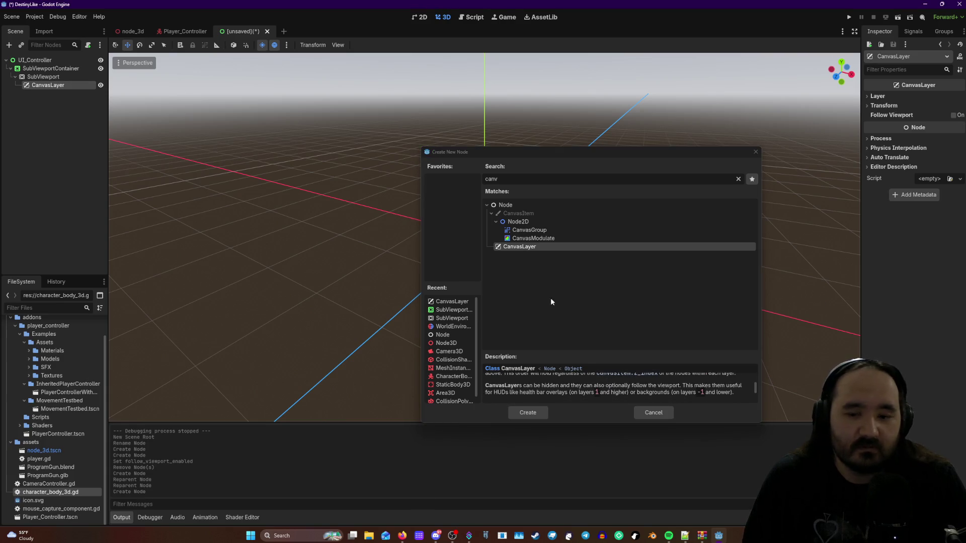
{"action": "left_click", "coordinate": [653, 412]}
{"action": "right_click", "coordinate": [52, 85]}
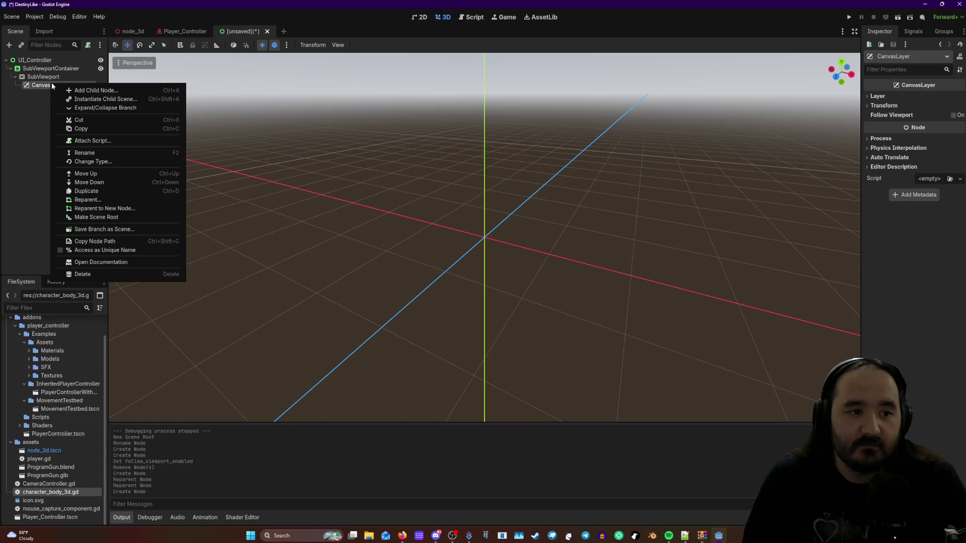
- Turn on Follow Viewport for the CanvasLayer, leaving its follow scale at 1.0
{"action": "key", "text": "Escape"}
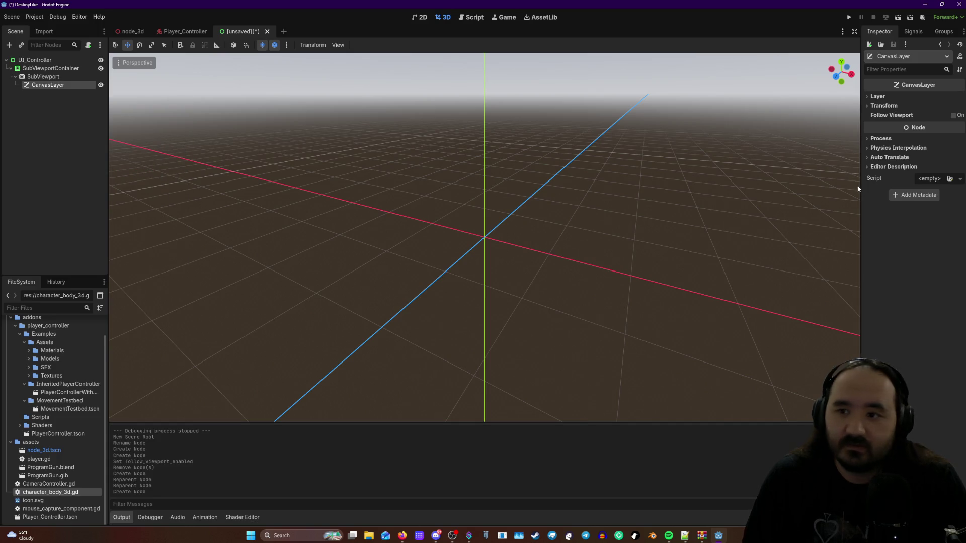
{"action": "left_click", "coordinate": [876, 106]}
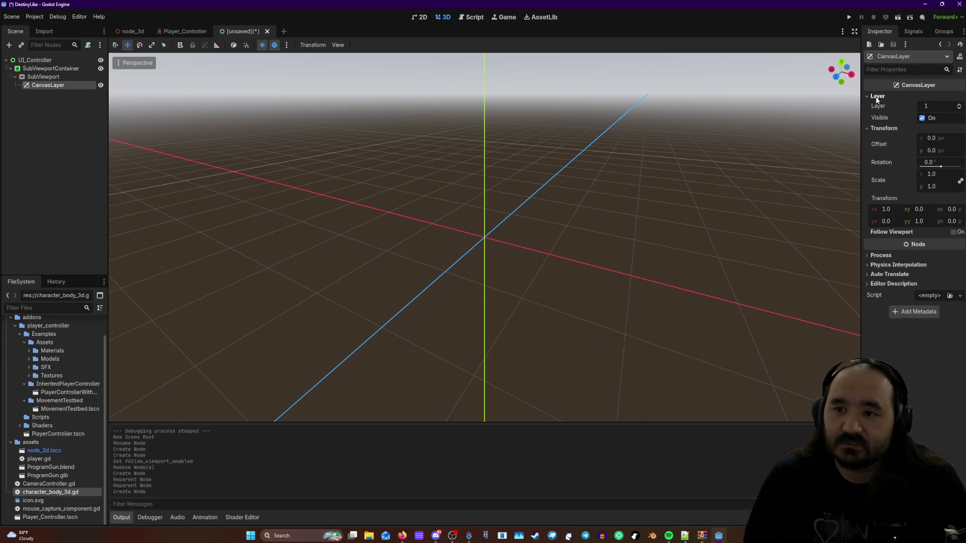
{"action": "left_click", "coordinate": [877, 106]}
{"action": "left_click", "coordinate": [954, 115]}
- Expand and collapse the Process, Physics Interpolation, Auto Translate and Editor Description sections
{"action": "left_click", "coordinate": [875, 149]}
{"action": "left_click", "coordinate": [876, 149]}
{"action": "left_click", "coordinate": [871, 159]}
{"action": "left_click", "coordinate": [870, 159]}
{"action": "left_click", "coordinate": [870, 168]}
{"action": "left_click", "coordinate": [871, 169]}
{"action": "left_click", "coordinate": [870, 179]}
{"action": "left_click", "coordinate": [870, 179]}
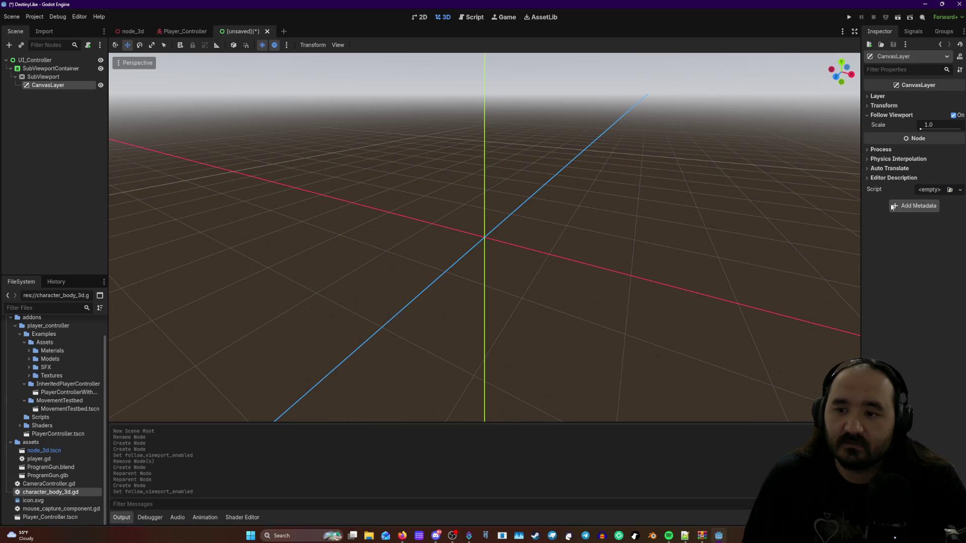
- Start adding metadata to CanvasLayer, cancel it, and switch to the web browser
{"action": "left_click", "coordinate": [914, 205]}
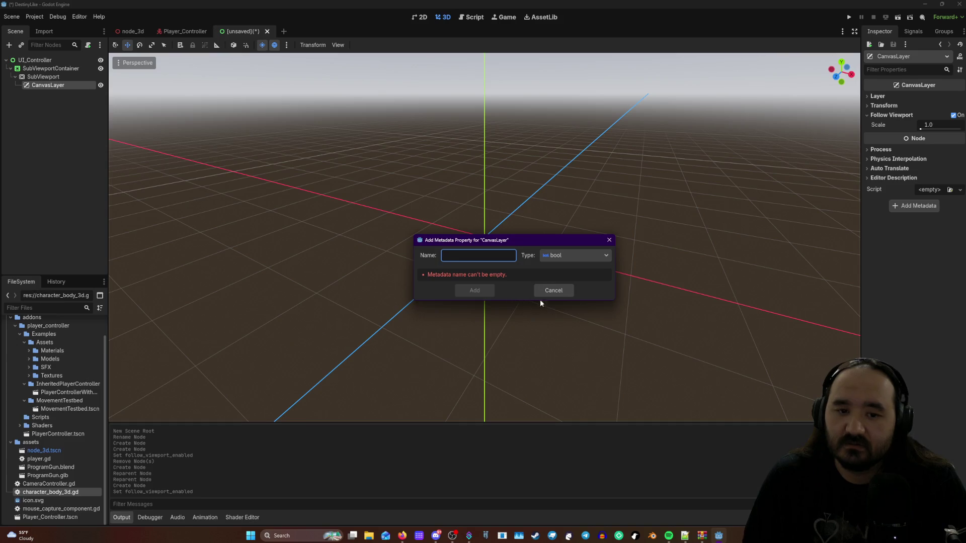
{"action": "left_click", "coordinate": [554, 291]}
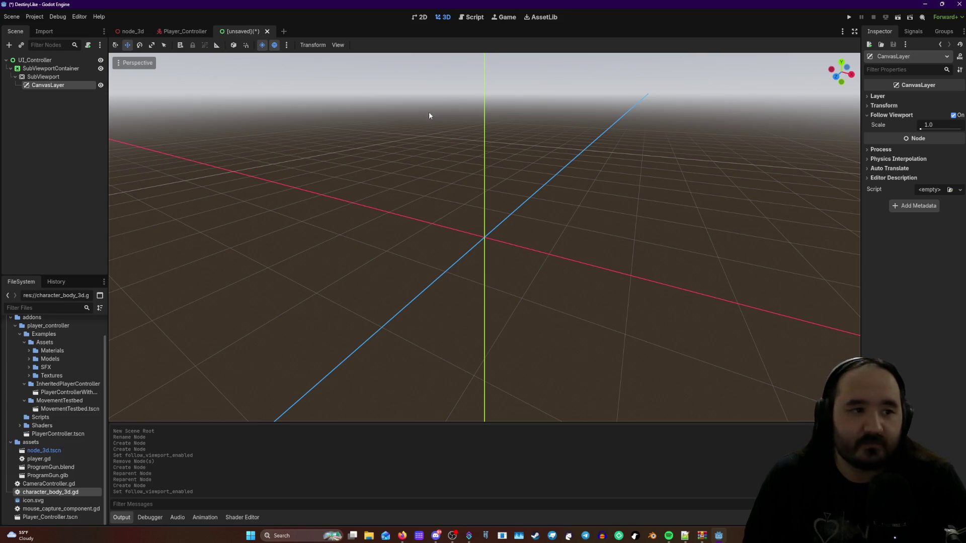
{"action": "key", "text": "alt+Tab"}
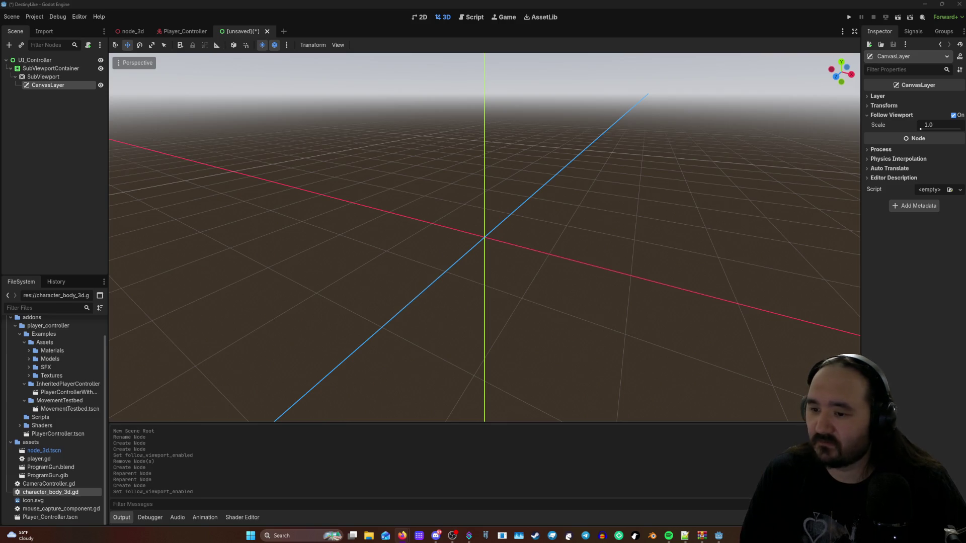
- Bring up the CanvasLayer node's context menu in the Scene dock
{"action": "right_click", "coordinate": [57, 86]}
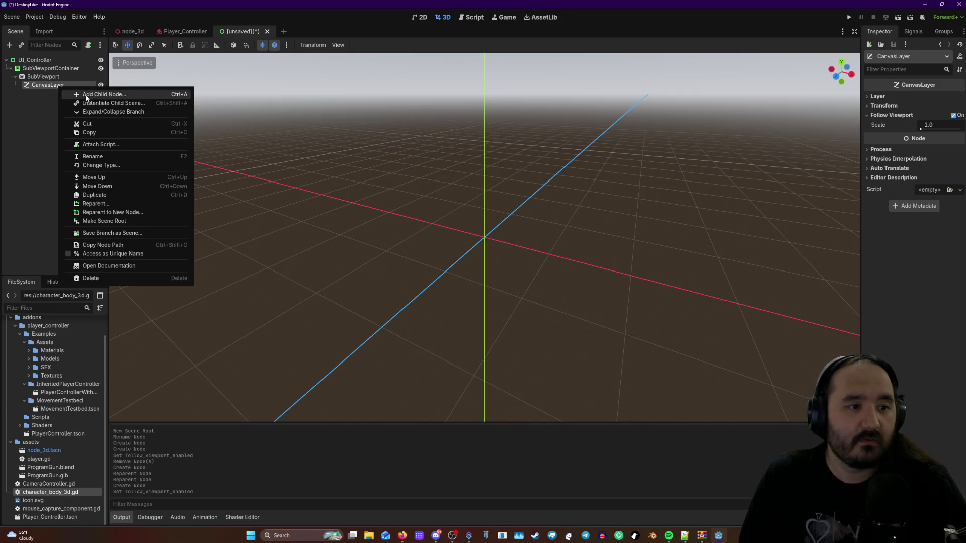
- Search the child node types under CanvasLayer for '2d' and scroll through the matches
{"action": "left_click", "coordinate": [76, 93]}
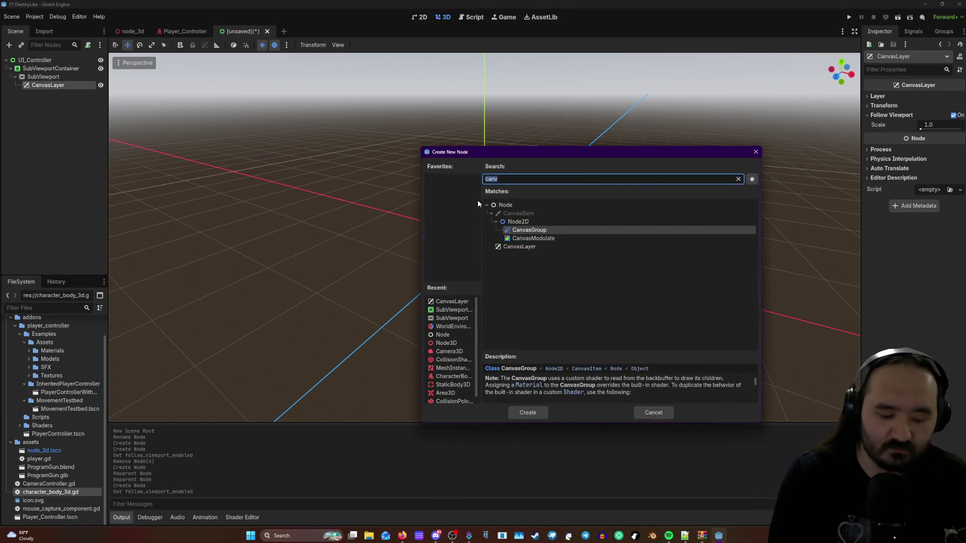
{"action": "type", "text": "2d"}
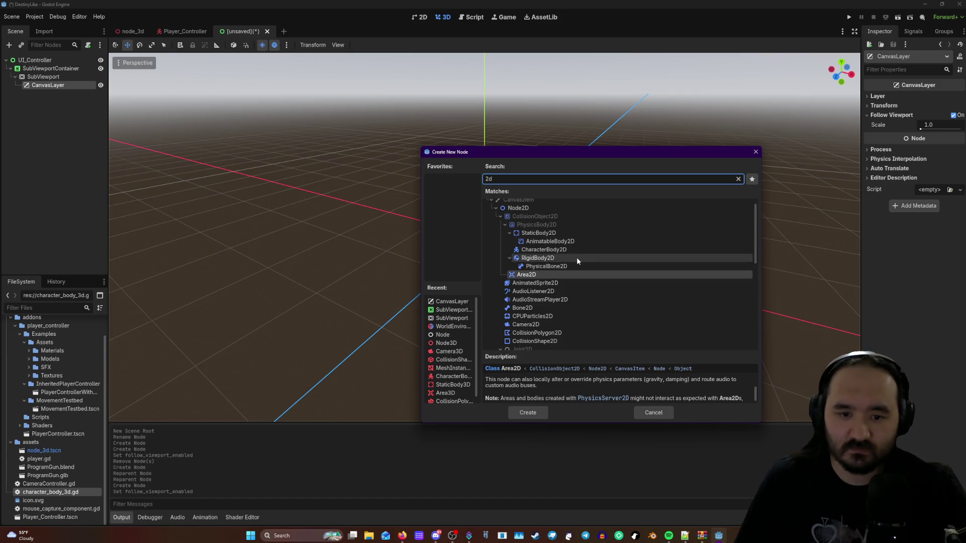
{"action": "scroll", "coordinate": [577, 260], "scroll_direction": "down", "scroll_amount": 2}
{"action": "scroll", "coordinate": [576, 261], "scroll_direction": "down", "scroll_amount": 6}
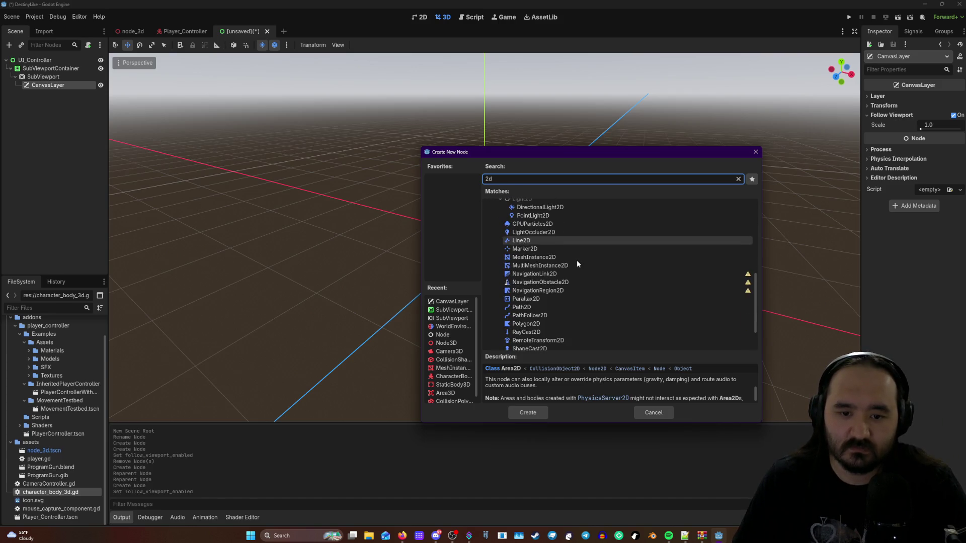
{"action": "scroll", "coordinate": [576, 261], "scroll_direction": "down", "scroll_amount": 2}
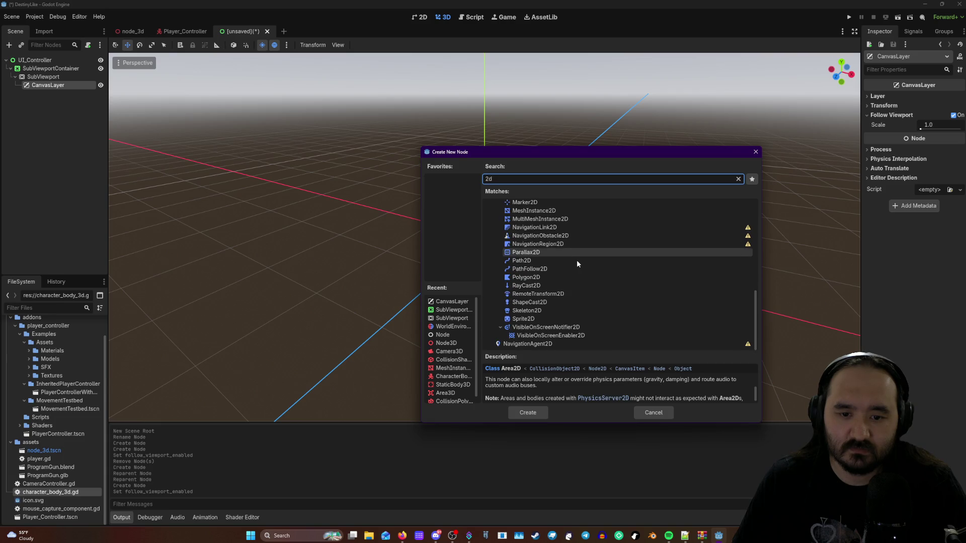
{"action": "scroll", "coordinate": [521, 292], "scroll_direction": "up", "scroll_amount": 2}
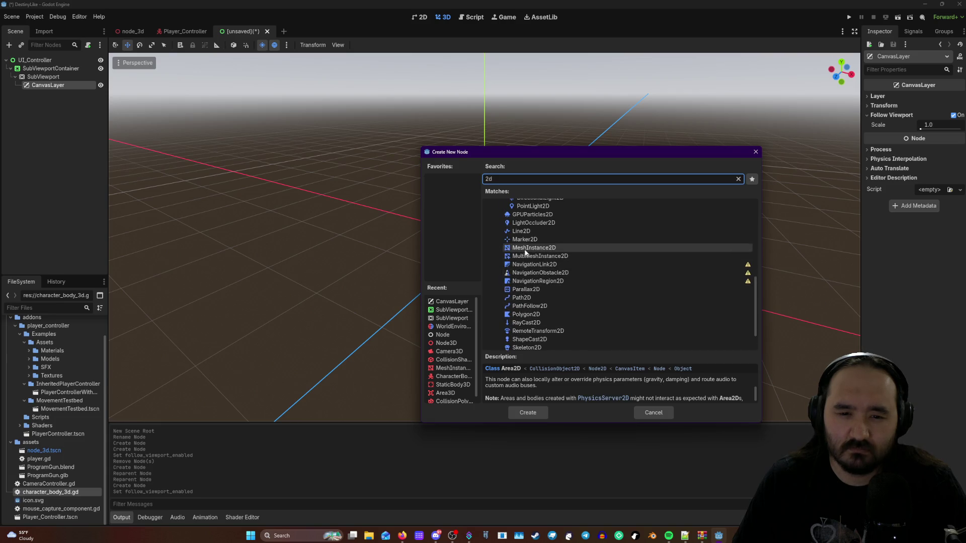
{"action": "scroll", "coordinate": [518, 275], "scroll_direction": "up", "scroll_amount": 1}
{"action": "scroll", "coordinate": [546, 299], "scroll_direction": "up", "scroll_amount": 2}
{"action": "scroll", "coordinate": [546, 299], "scroll_direction": "up", "scroll_amount": 2}
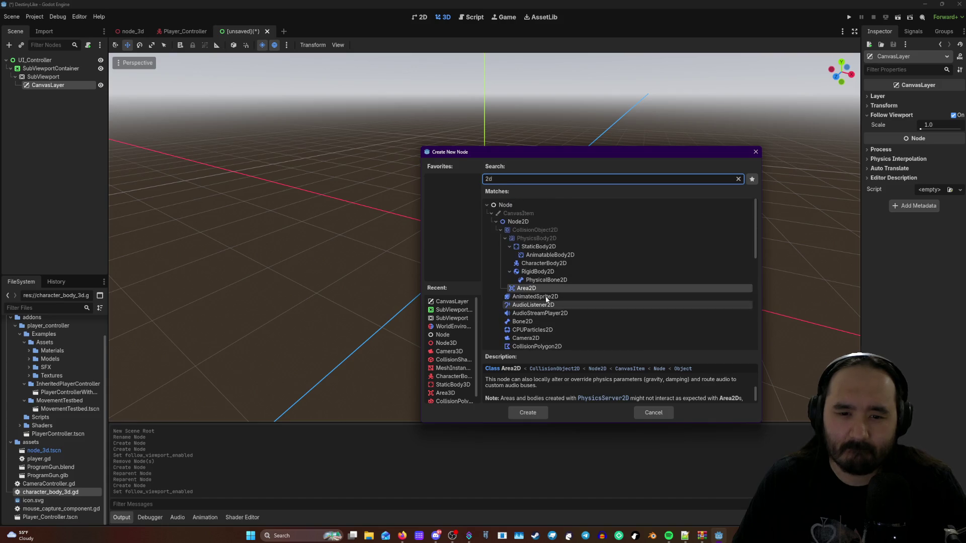
{"action": "scroll", "coordinate": [519, 225], "scroll_direction": "up", "scroll_amount": 2}
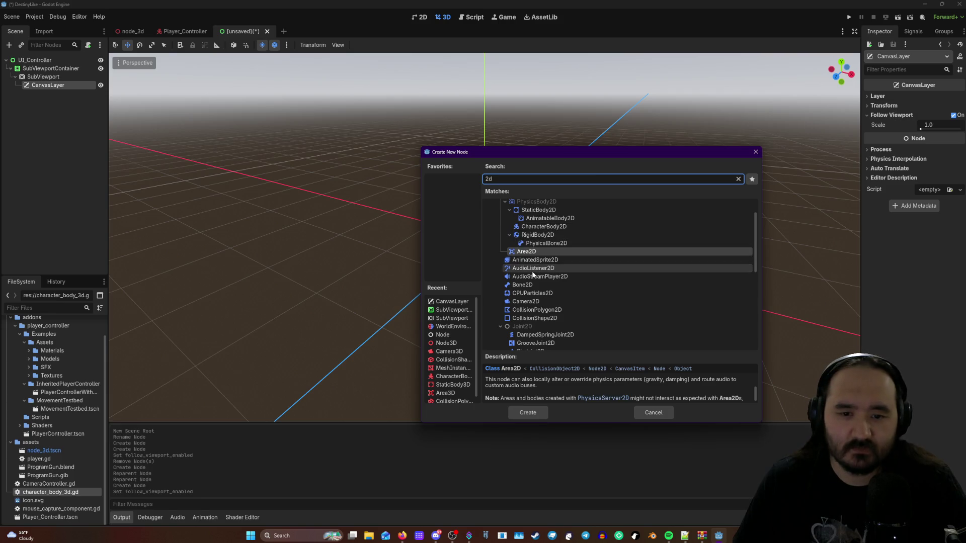
{"action": "scroll", "coordinate": [533, 270], "scroll_direction": "up", "scroll_amount": 2}
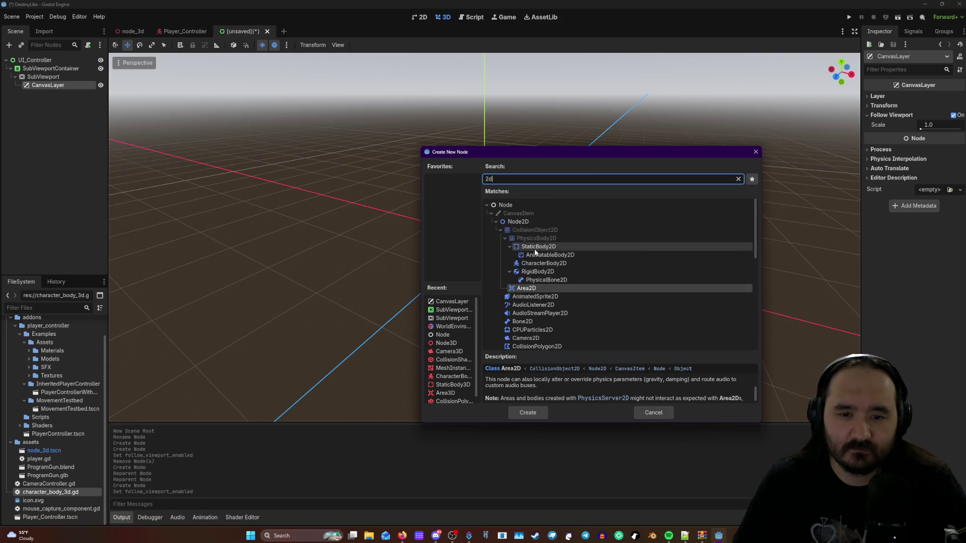
{"action": "scroll", "coordinate": [538, 251], "scroll_direction": "down", "scroll_amount": 3}
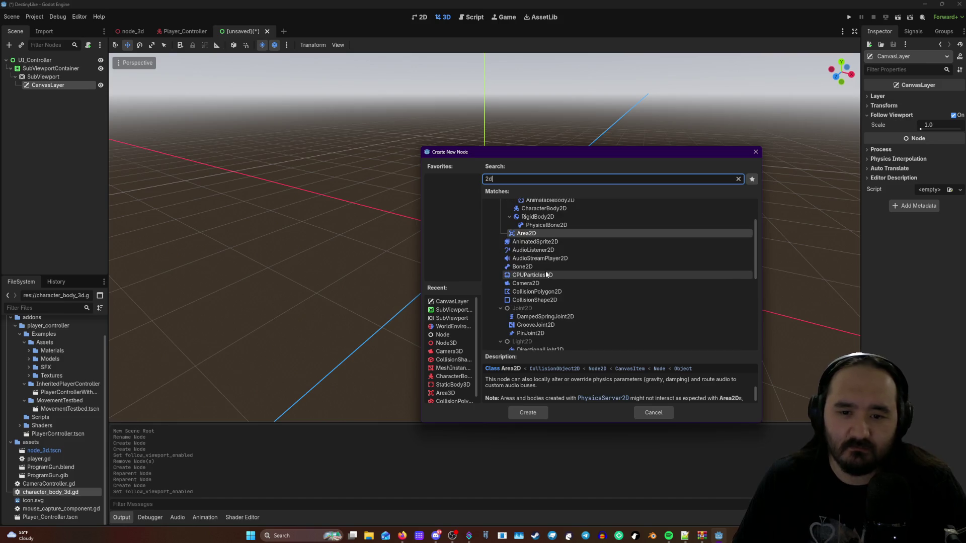
{"action": "scroll", "coordinate": [556, 243], "scroll_direction": "down", "scroll_amount": 2}
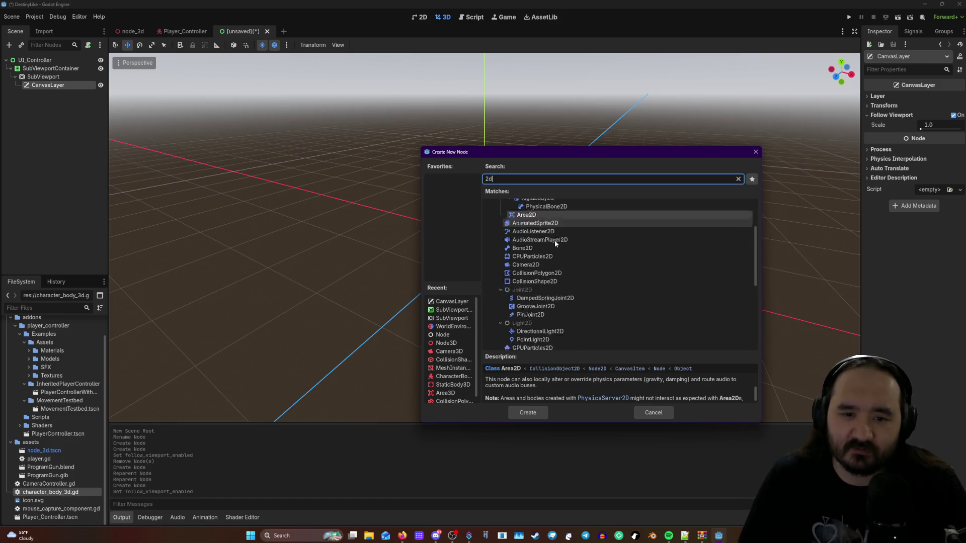
- Preview the AnimatedSprite2D, Area2D, Sprite2D, ShapeCast2D, RayCast2D and Polygon2D descriptions
{"action": "left_click", "coordinate": [535, 204]}
{"action": "scroll", "coordinate": [545, 280], "scroll_direction": "up", "scroll_amount": 1}
{"action": "scroll", "coordinate": [545, 280], "scroll_direction": "up", "scroll_amount": 3}
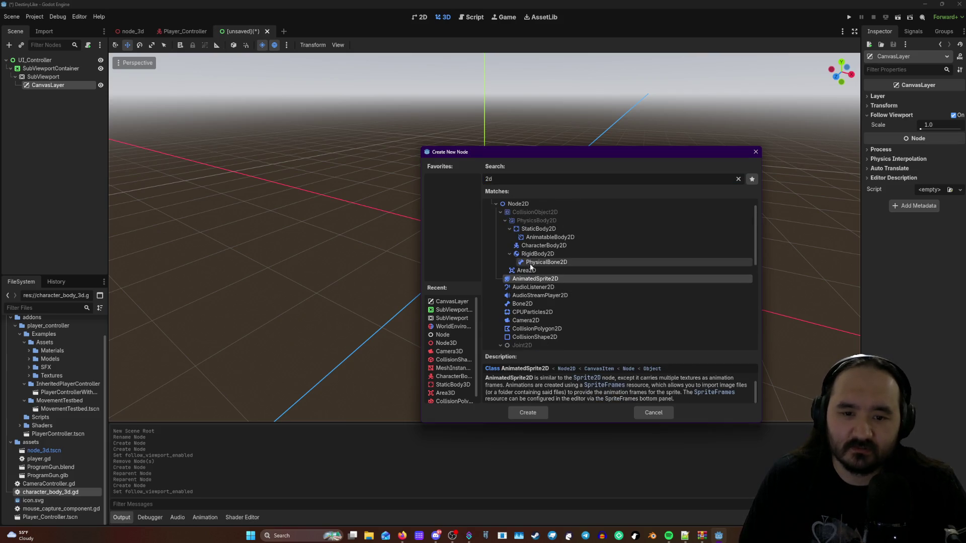
{"action": "left_click", "coordinate": [529, 273]}
{"action": "scroll", "coordinate": [561, 283], "scroll_direction": "down", "scroll_amount": 3}
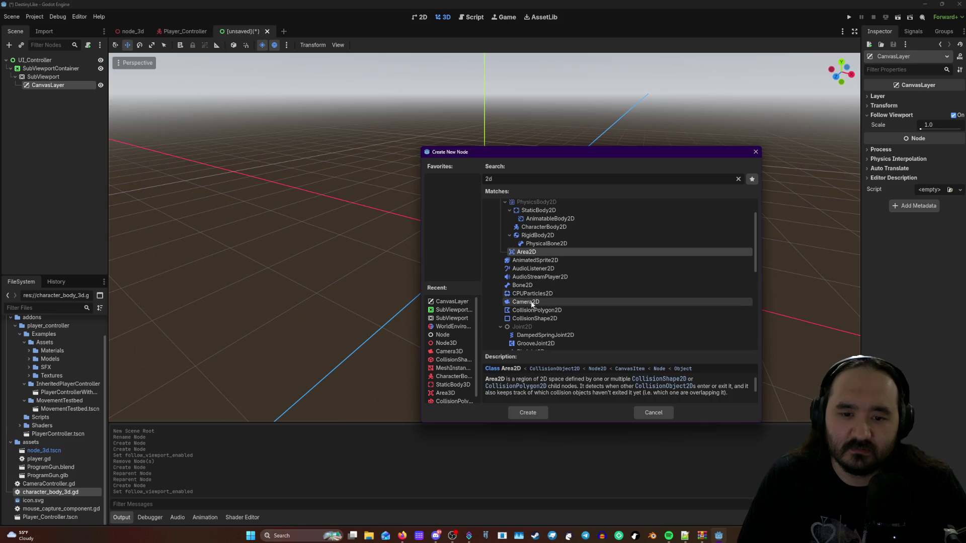
{"action": "scroll", "coordinate": [532, 304], "scroll_direction": "down", "scroll_amount": 8}
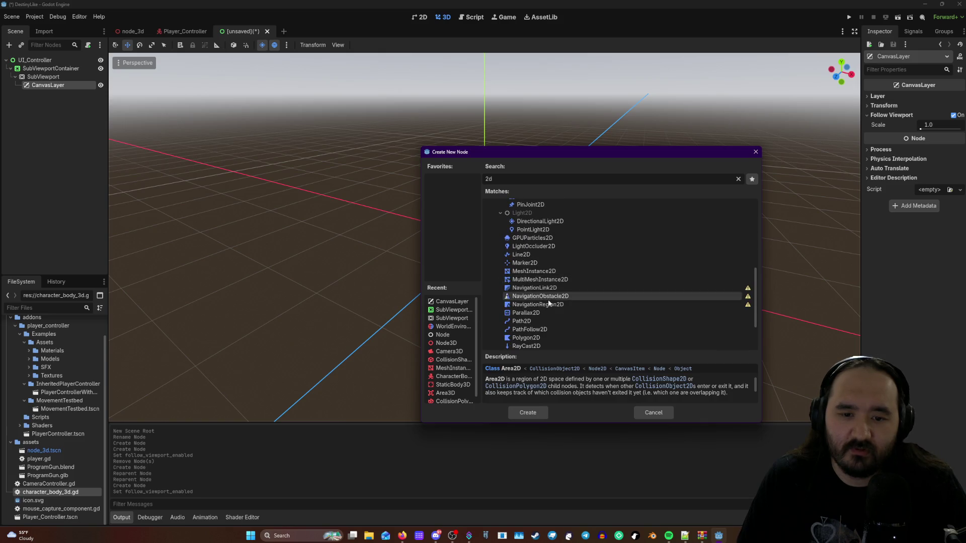
{"action": "left_click", "coordinate": [542, 318]}
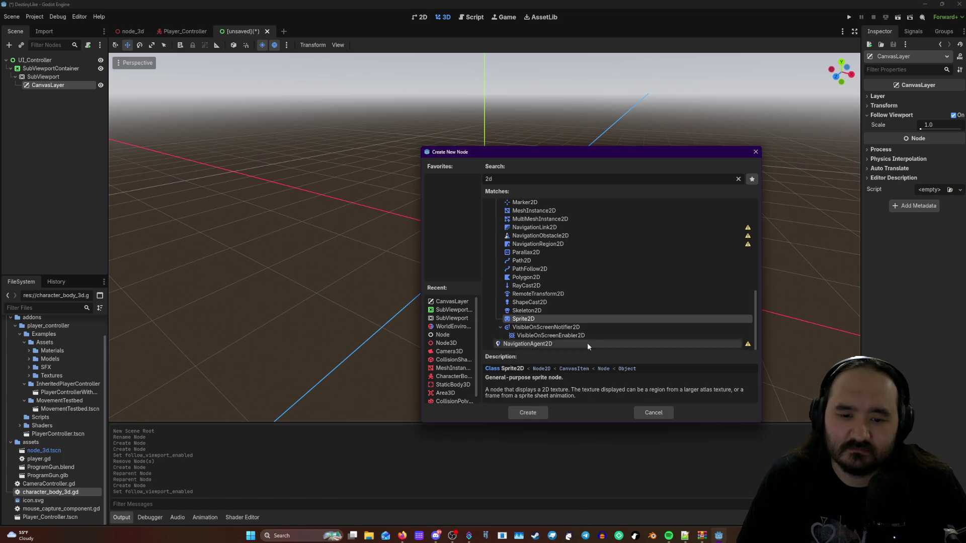
{"action": "left_click", "coordinate": [533, 303]}
{"action": "left_click", "coordinate": [526, 285]}
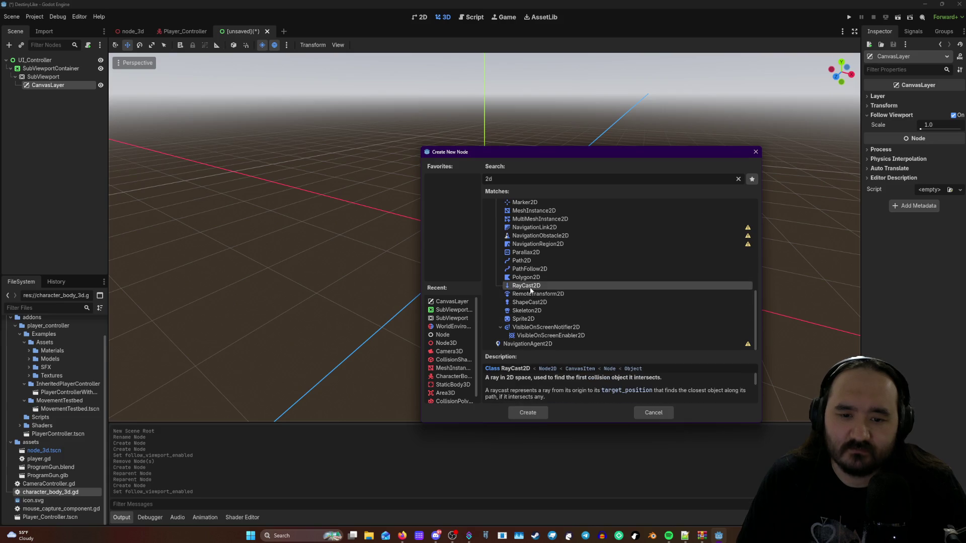
{"action": "scroll", "coordinate": [528, 286], "scroll_direction": "up", "scroll_amount": 3}
{"action": "left_click", "coordinate": [531, 332]}
{"action": "scroll", "coordinate": [531, 322], "scroll_direction": "up", "scroll_amount": 10}
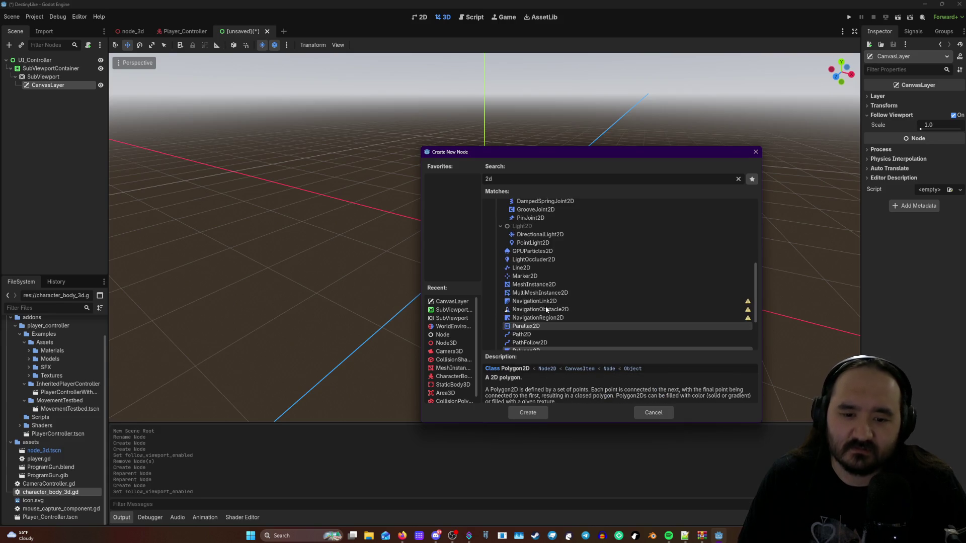
{"action": "scroll", "coordinate": [543, 257], "scroll_direction": "down", "scroll_amount": 2}
- Search 'shape' and add a CollisionShape2D under CanvasLayer
{"action": "key", "text": "BackSpace"}
{"action": "key", "text": "BackSpace"}
{"action": "type", "text": "shape"}
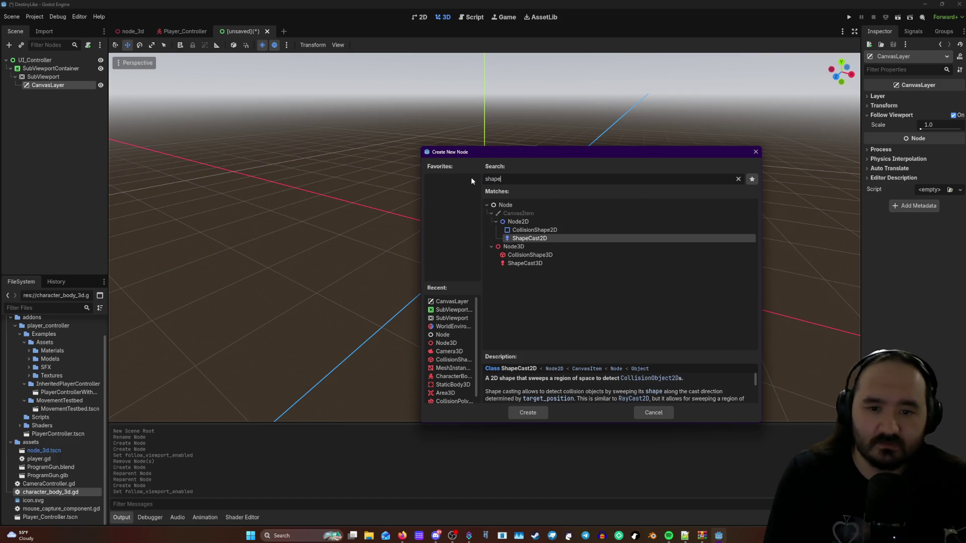
{"action": "left_click", "coordinate": [542, 232]}
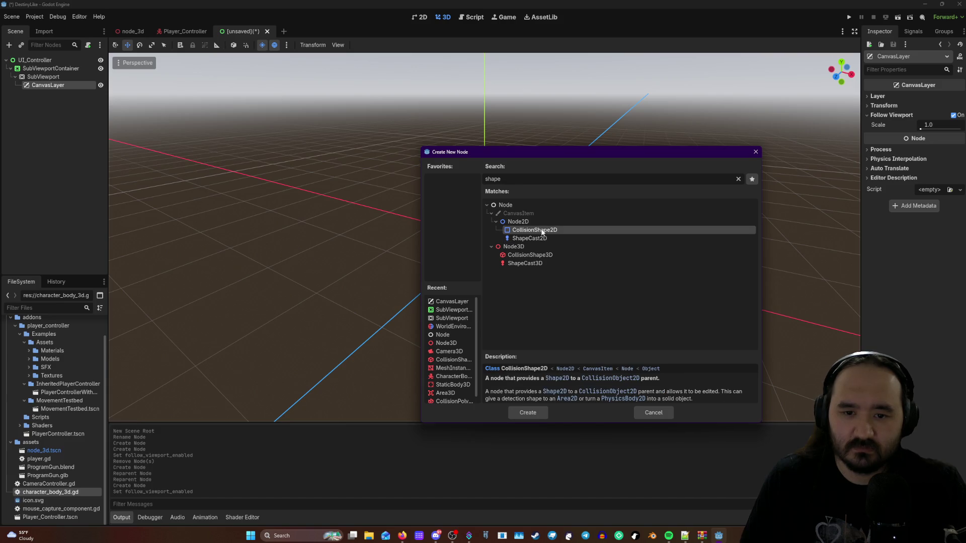
{"action": "left_click", "coordinate": [524, 411]}
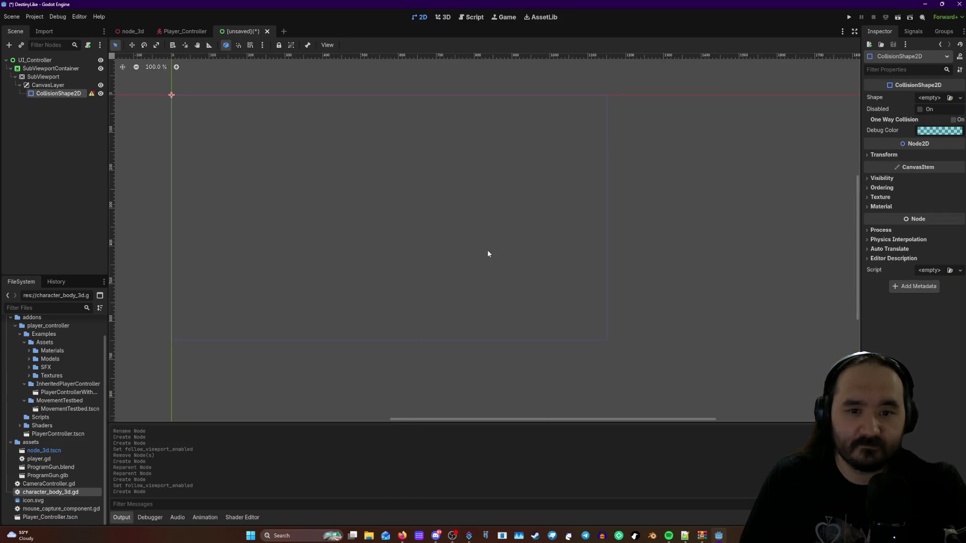
- Read the CollisionShape2D configuration warning, then delete that node
{"action": "left_click", "coordinate": [92, 93]}
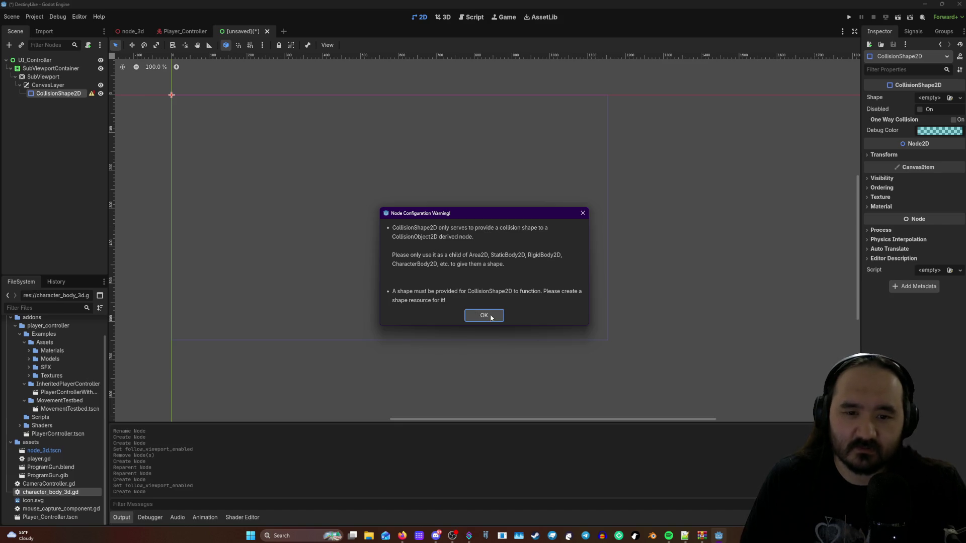
{"action": "left_click", "coordinate": [491, 316]}
{"action": "right_click", "coordinate": [59, 93]}
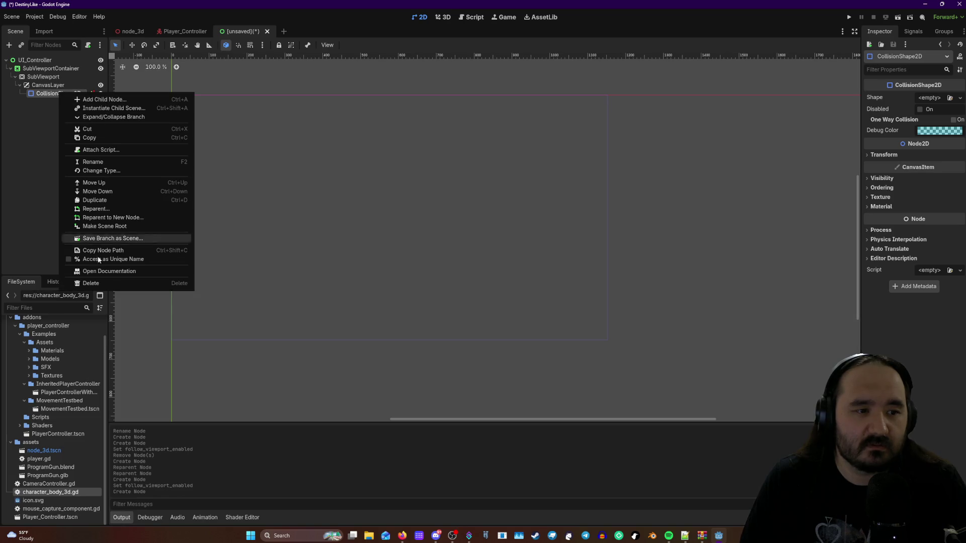
{"action": "left_click", "coordinate": [95, 283]}
{"action": "left_click", "coordinate": [459, 278]}
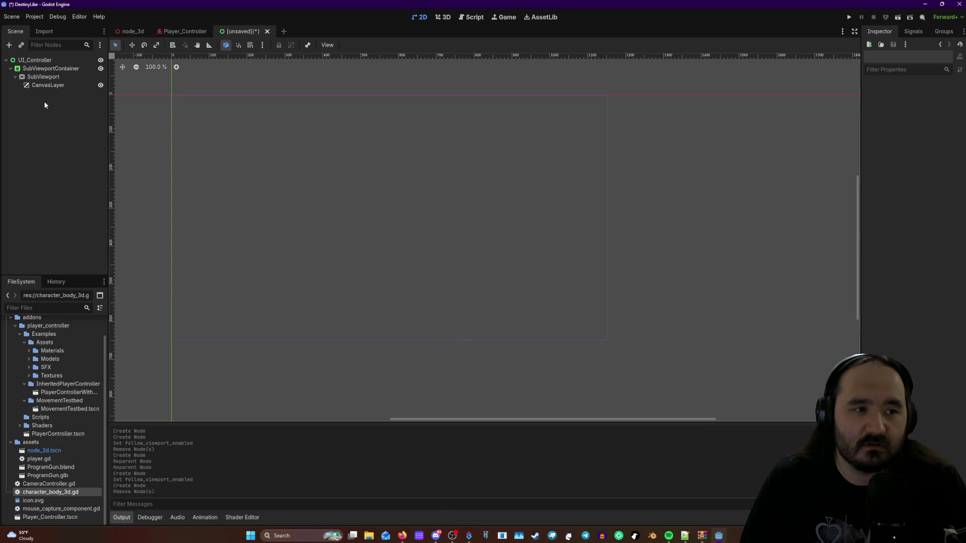
- Add a StaticBody2D under CanvasLayer via the 'sta' search and glance at its physics material options
{"action": "right_click", "coordinate": [60, 85]}
{"action": "left_click", "coordinate": [90, 93]}
{"action": "type", "text": "st"}
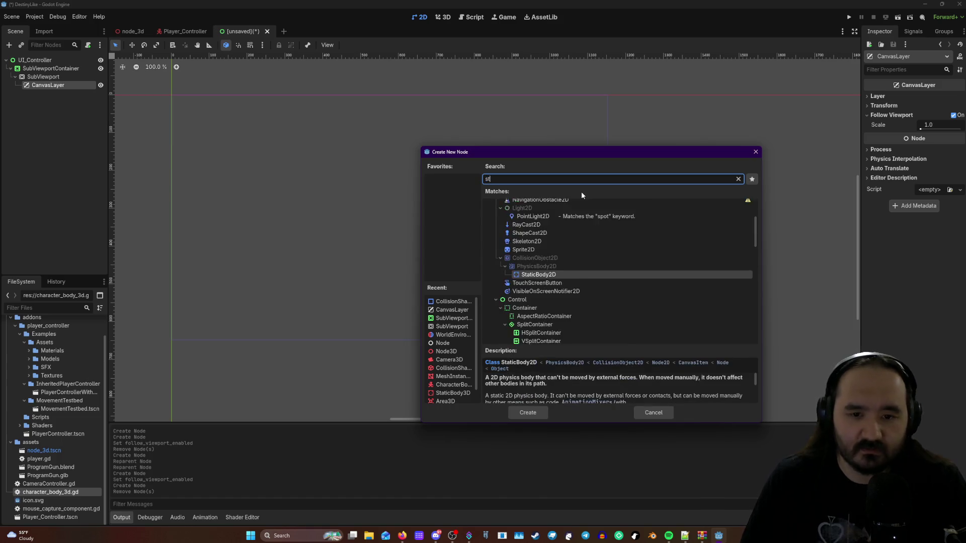
{"action": "type", "text": "a"}
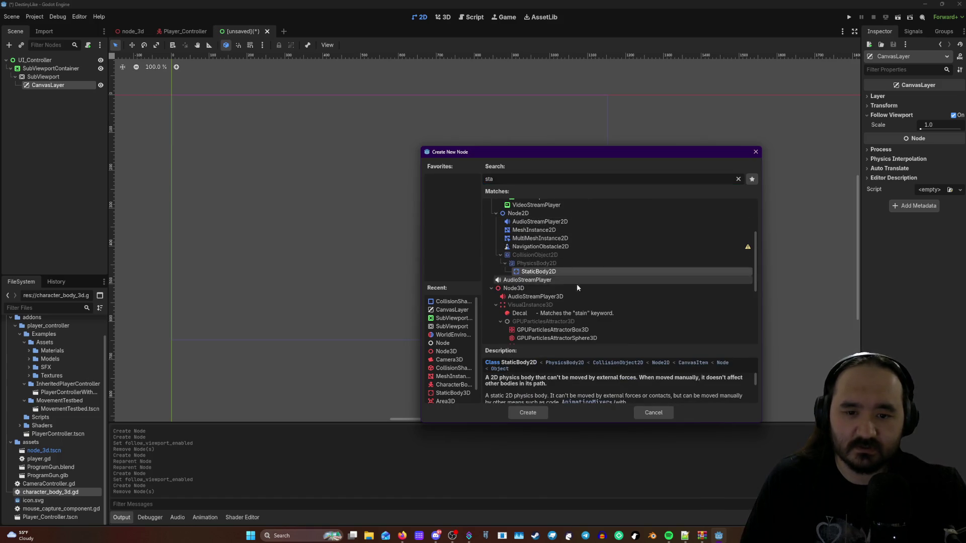
{"action": "left_click", "coordinate": [536, 412]}
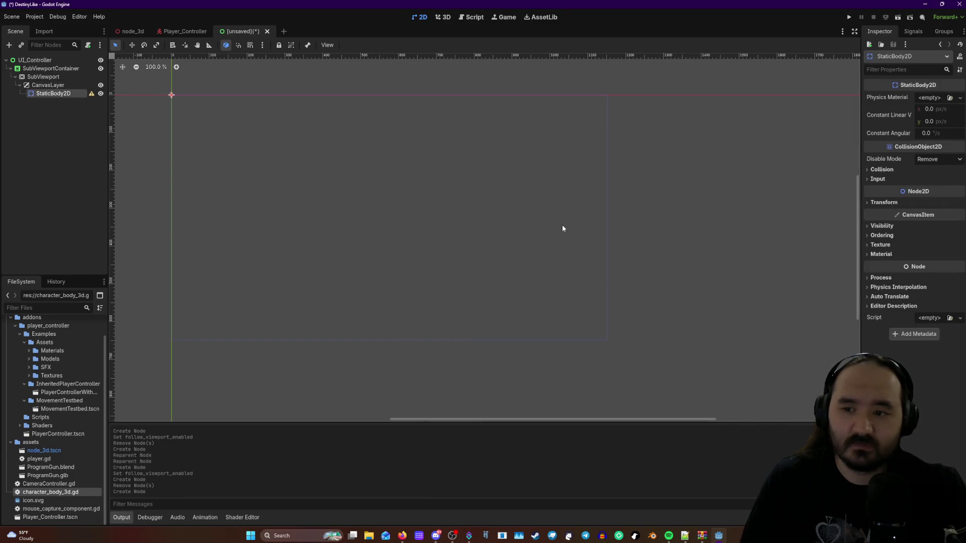
{"action": "left_click", "coordinate": [936, 98]}
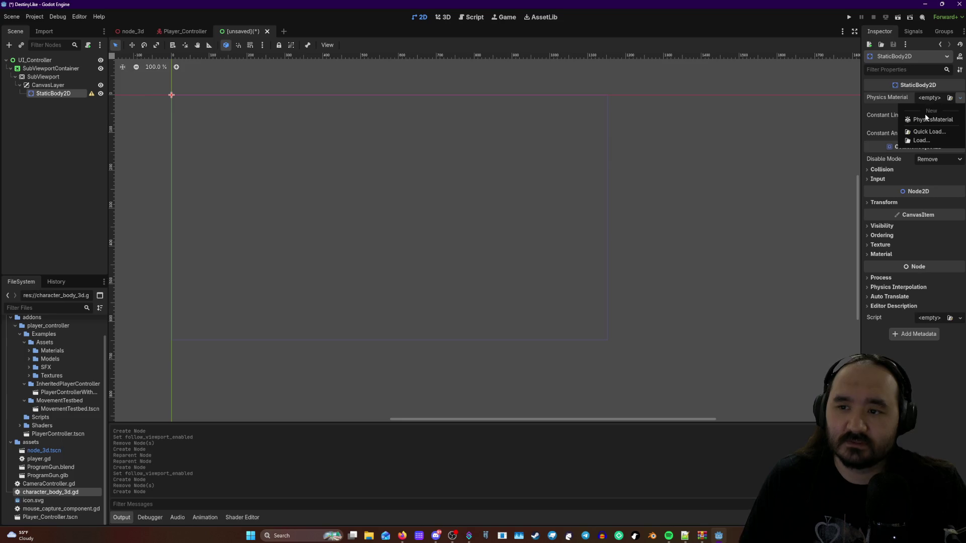
{"action": "left_click", "coordinate": [880, 72]}
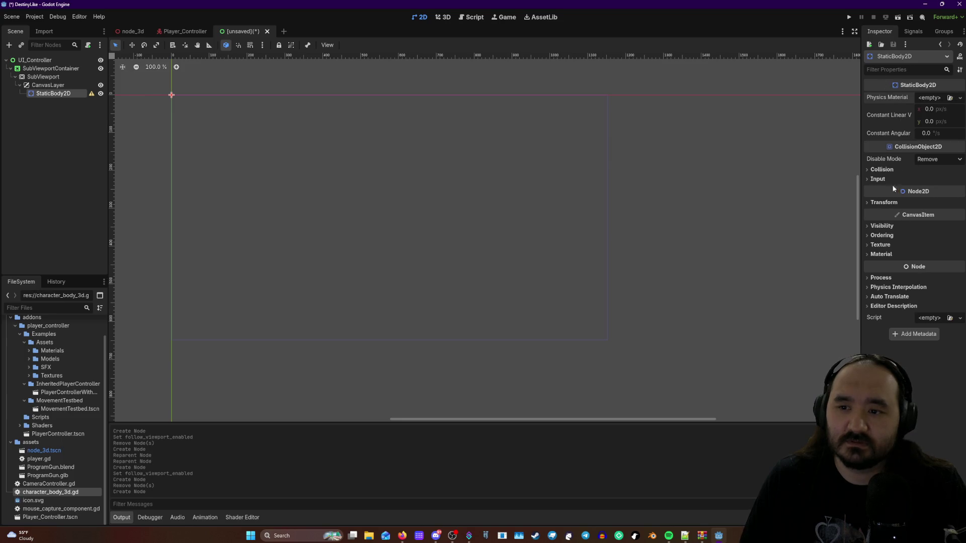
{"action": "left_click", "coordinate": [879, 245]}
{"action": "left_click", "coordinate": [876, 245]}
{"action": "left_click", "coordinate": [879, 226]}
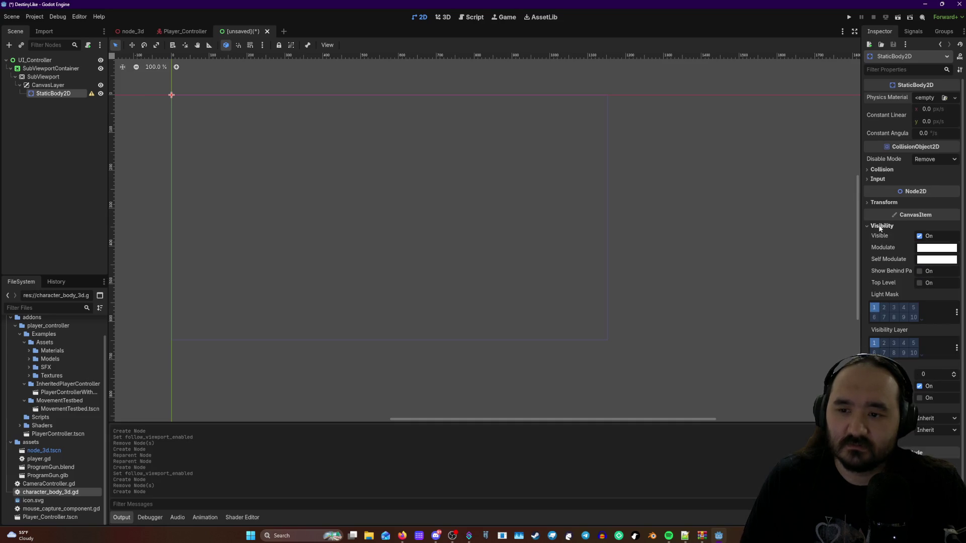
{"action": "left_click", "coordinate": [880, 226]}
{"action": "left_click", "coordinate": [879, 244]}
{"action": "left_click", "coordinate": [882, 235]}
{"action": "left_click", "coordinate": [882, 236]}
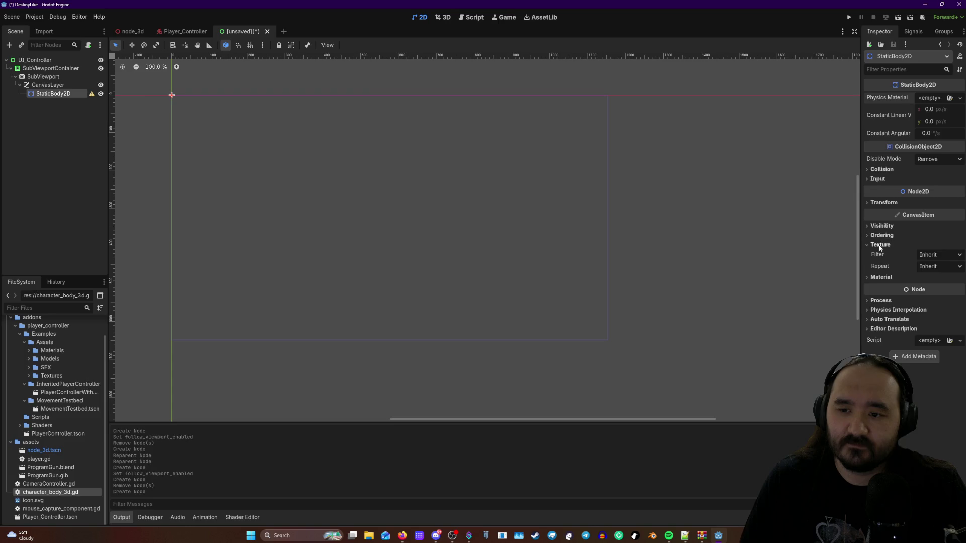
{"action": "left_click", "coordinate": [881, 245]}
{"action": "left_click", "coordinate": [881, 254]}
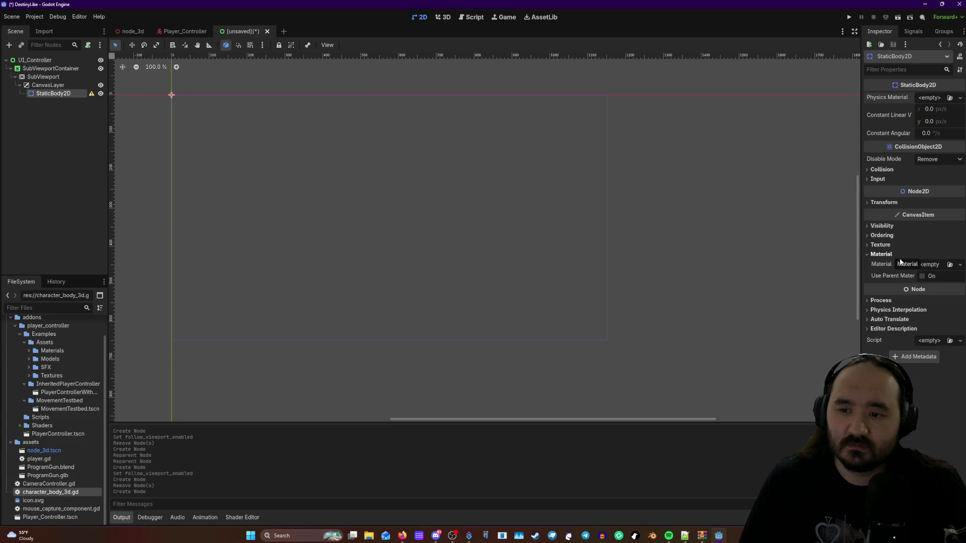
{"action": "left_click", "coordinate": [927, 265]}
{"action": "left_click", "coordinate": [920, 250]}
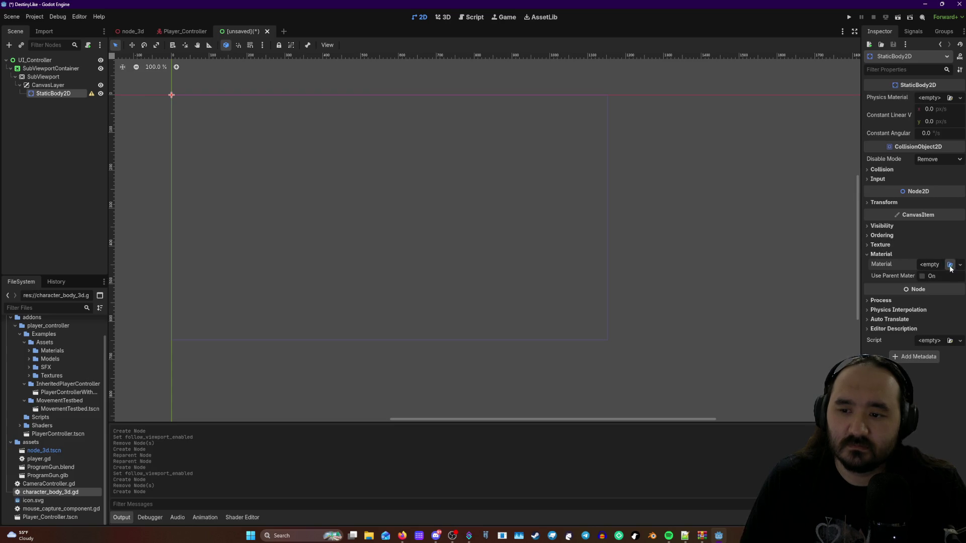
{"action": "left_click", "coordinate": [950, 265]}
{"action": "left_click", "coordinate": [626, 144]}
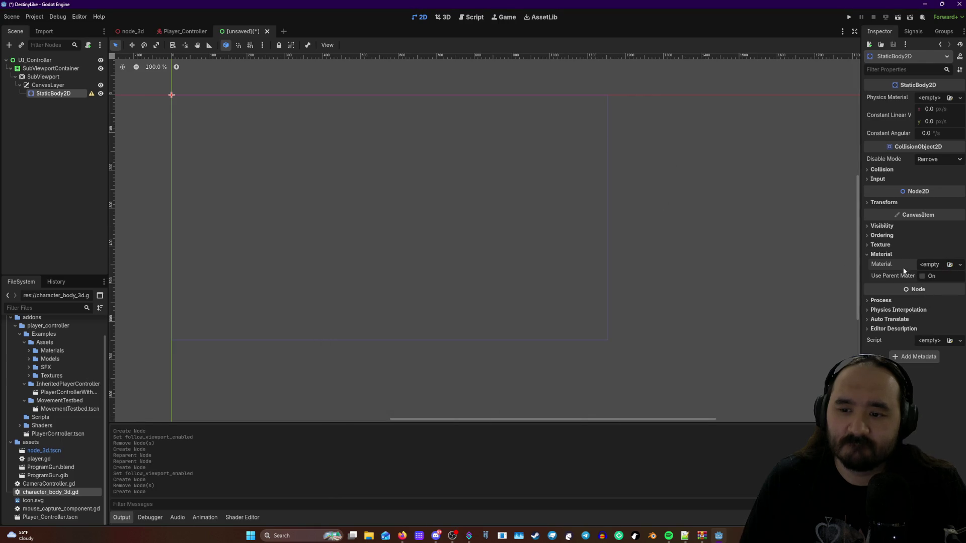
{"action": "left_click", "coordinate": [881, 254]}
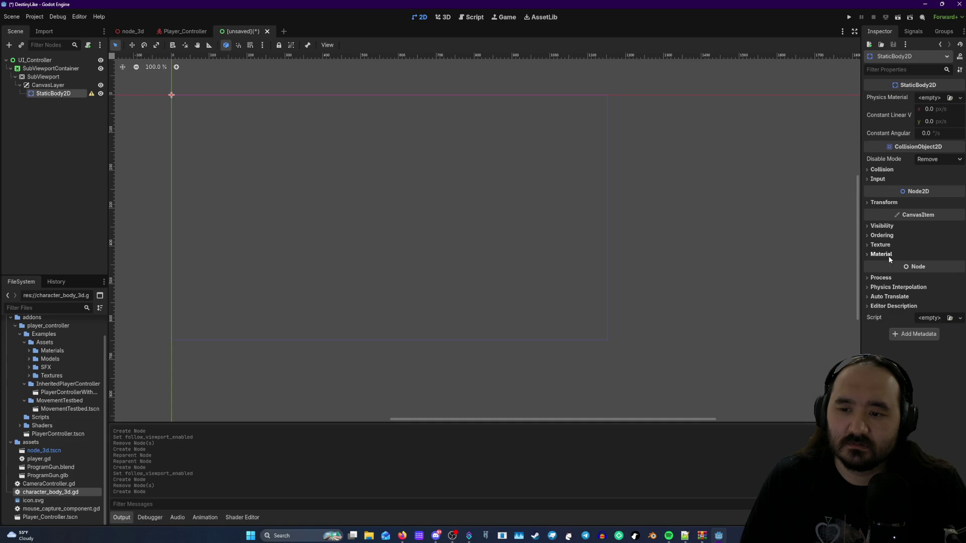
{"action": "left_click", "coordinate": [92, 95]}
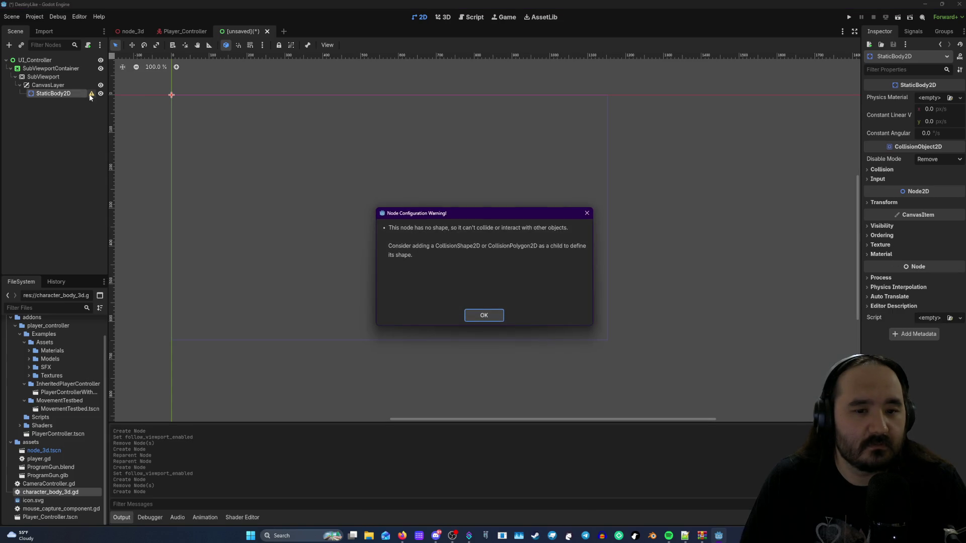
{"action": "left_click", "coordinate": [491, 316]}
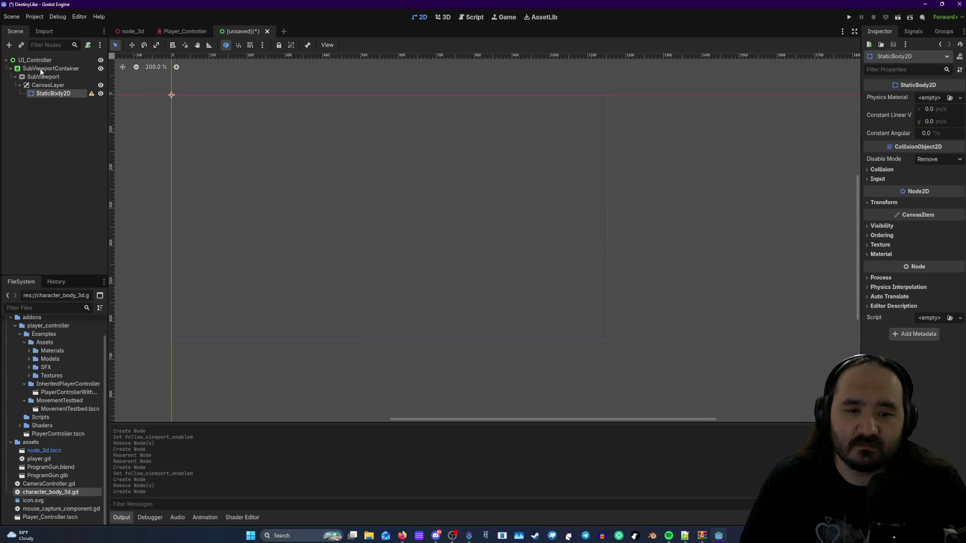
- Add a CollisionShape2D child to StaticBody2D by searching 'colli', then open its Shape dropdown
{"action": "right_click", "coordinate": [56, 95]}
{"action": "left_click", "coordinate": [84, 99]}
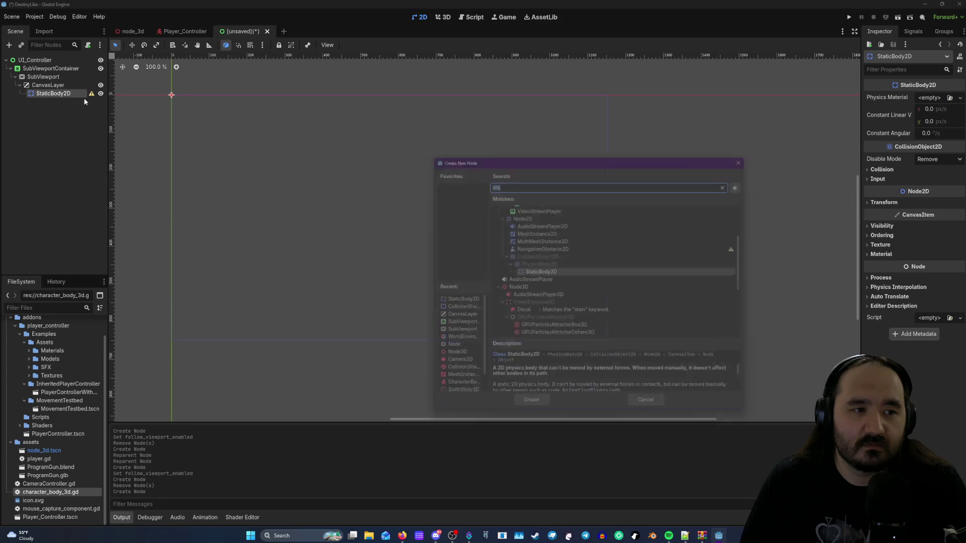
{"action": "type", "text": "colli"}
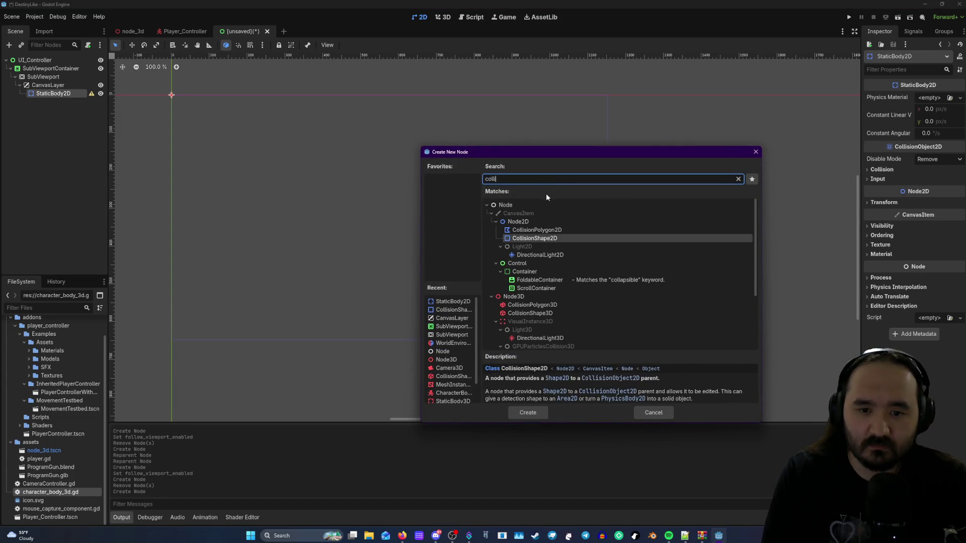
{"action": "left_click", "coordinate": [541, 231]}
{"action": "double_click", "coordinate": [534, 239]}
{"action": "left_click", "coordinate": [929, 99]}
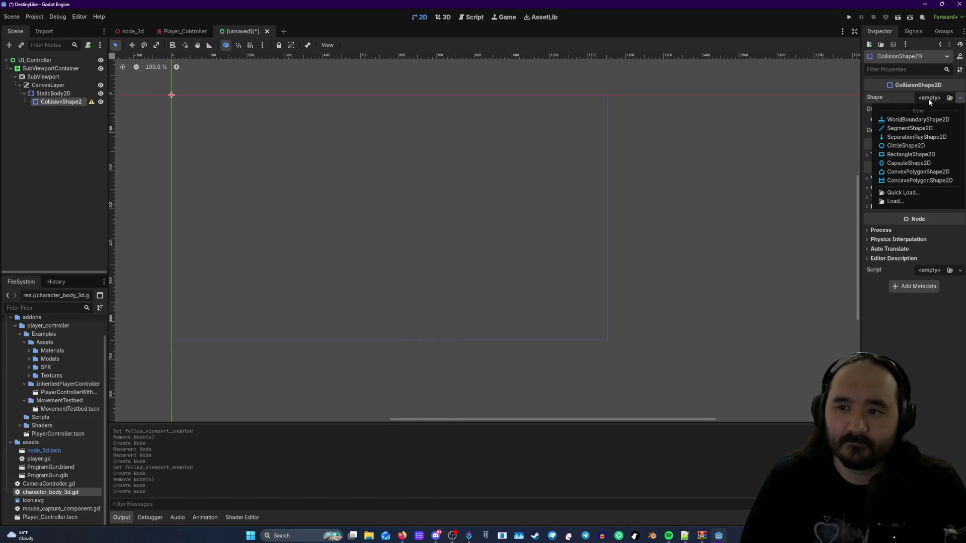
- Assign a CircleShape2D to the collision shape and reveal its Transform values
{"action": "left_click", "coordinate": [891, 147]}
{"action": "scroll", "coordinate": [147, 96], "scroll_direction": "up", "scroll_amount": 2}
{"action": "scroll", "coordinate": [180, 95], "scroll_direction": "up", "scroll_amount": 8}
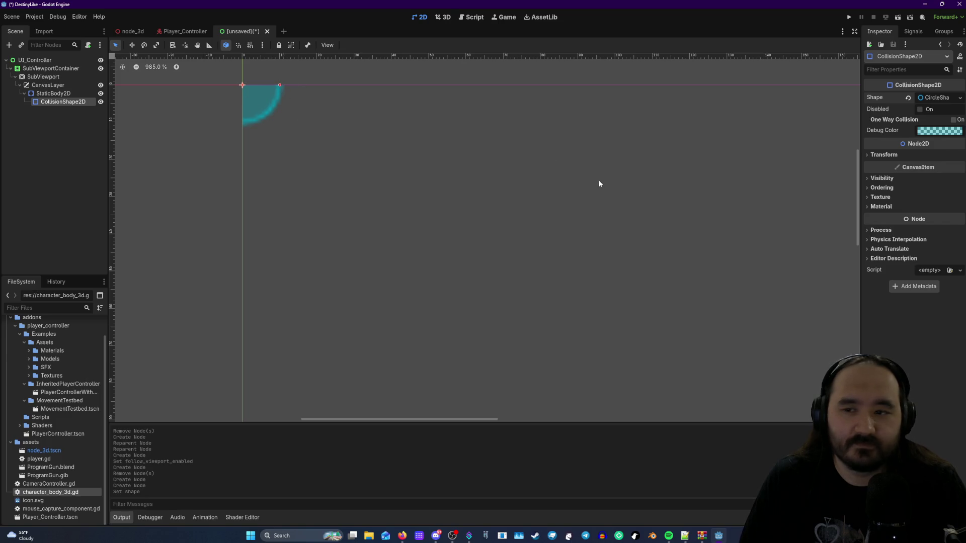
{"action": "left_click", "coordinate": [881, 156]}
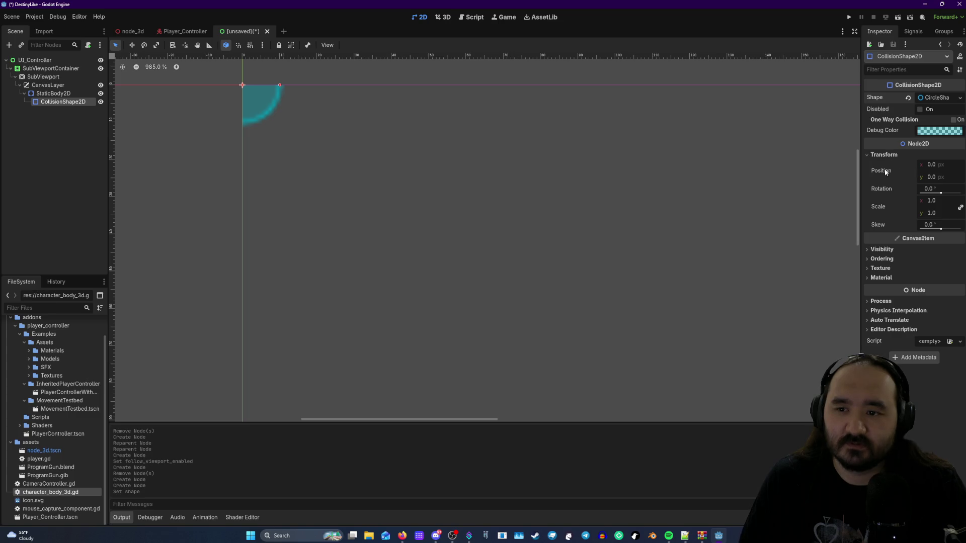
{"action": "scroll", "coordinate": [295, 140], "scroll_direction": "down", "scroll_amount": 9}
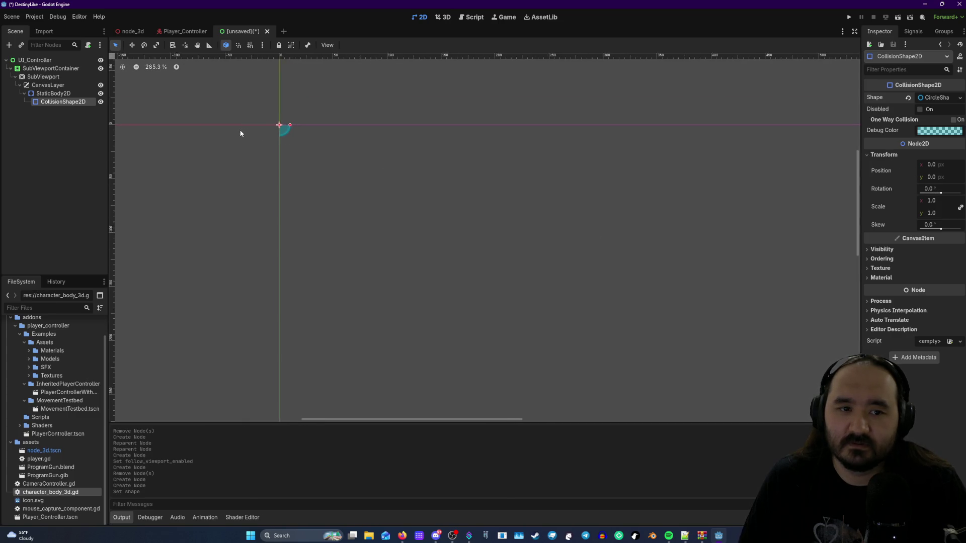
{"action": "scroll", "coordinate": [201, 146], "scroll_direction": "down", "scroll_amount": 5}
{"action": "scroll", "coordinate": [319, 183], "scroll_direction": "up", "scroll_amount": 3}
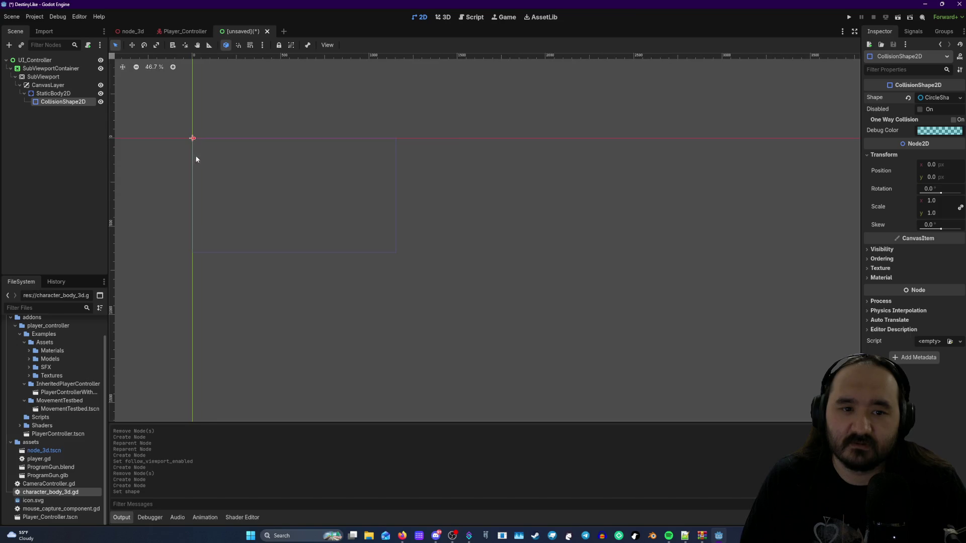
{"action": "scroll", "coordinate": [193, 139], "scroll_direction": "up", "scroll_amount": 20}
- Drag the circle shape to 213, 95, then on to position 566, 322
{"action": "mouse_move", "coordinate": [198, 125]}
{"action": "left_mouse_down"}
{"action": "mouse_move", "coordinate": [300, 184]}
{"action": "mouse_move", "coordinate": [468, 244]}
{"action": "left_mouse_up"}
{"action": "scroll", "coordinate": [436, 222], "scroll_direction": "down", "scroll_amount": 15}
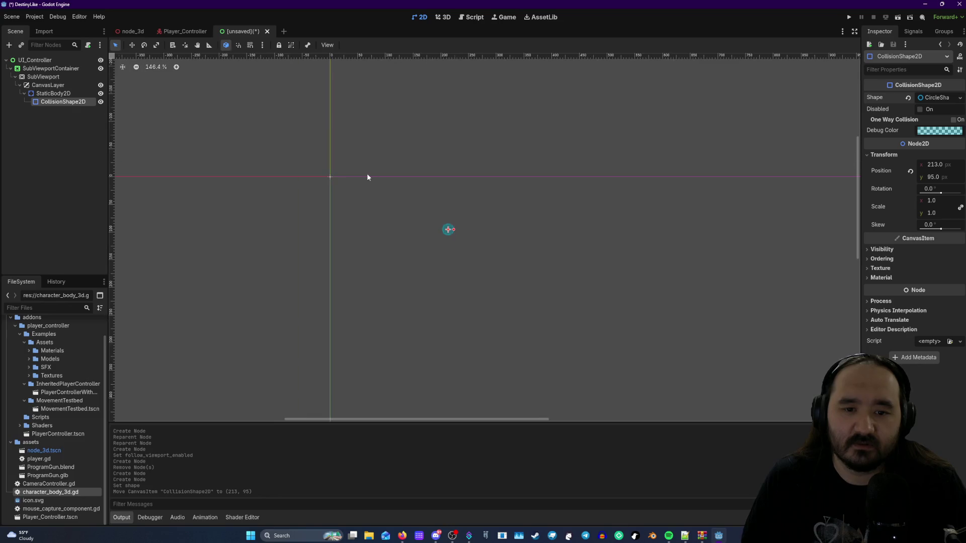
{"action": "scroll", "coordinate": [379, 189], "scroll_direction": "up", "scroll_amount": 1}
{"action": "left_click_drag", "start_coordinate": [340, 183], "coordinate": [475, 277]}
{"action": "scroll", "coordinate": [450, 244], "scroll_direction": "up", "scroll_amount": 4}
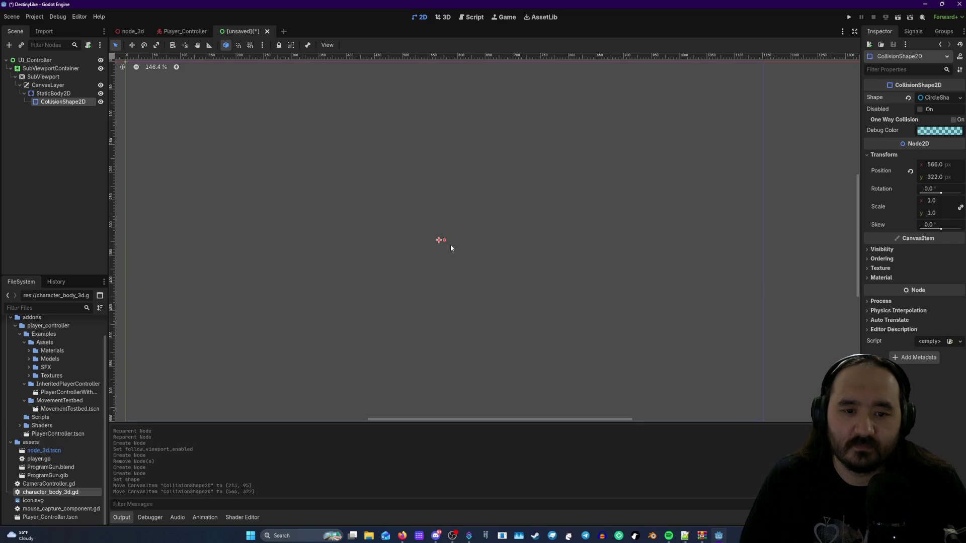
{"action": "scroll", "coordinate": [440, 242], "scroll_direction": "down", "scroll_amount": 1}
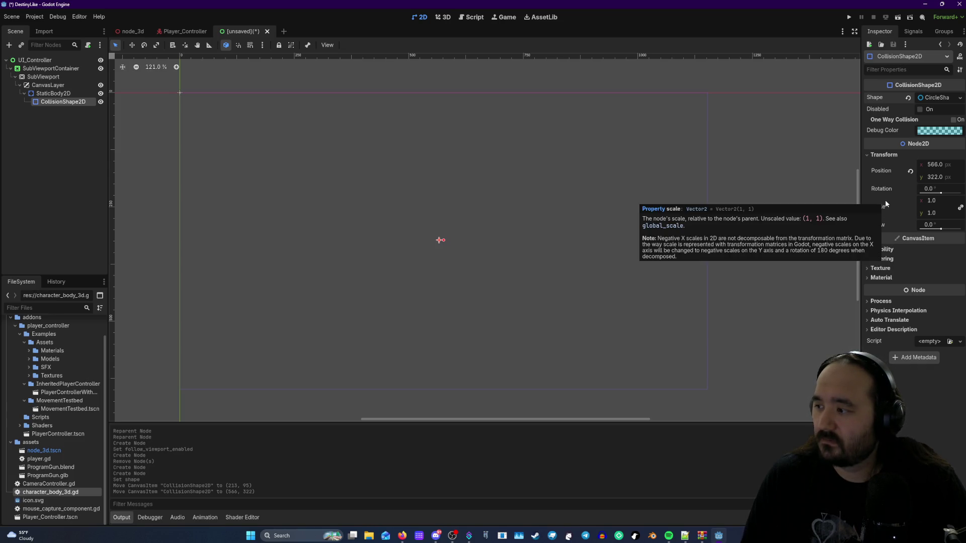
{"action": "scroll", "coordinate": [439, 251], "scroll_direction": "up", "scroll_amount": 8}
{"action": "scroll", "coordinate": [439, 256], "scroll_direction": "down", "scroll_amount": 7}
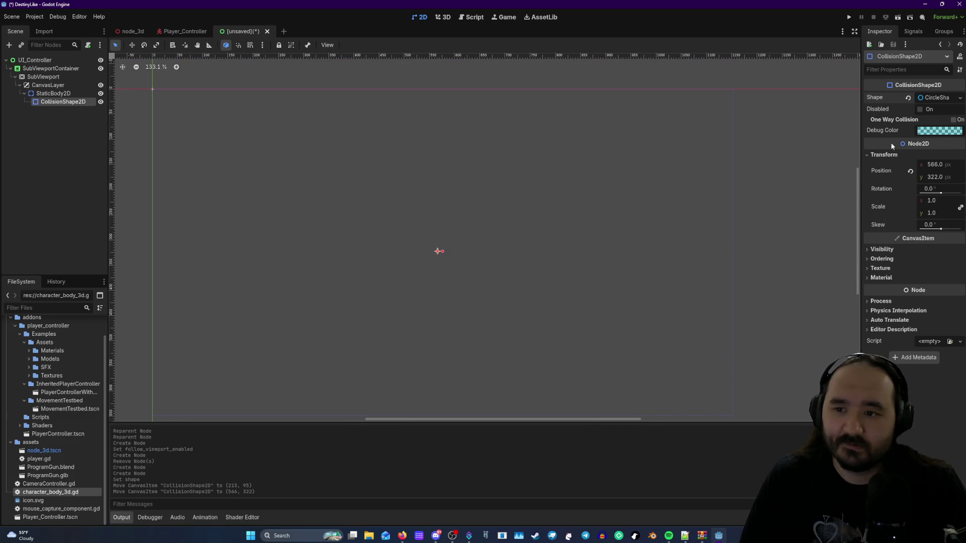
{"action": "scroll", "coordinate": [603, 235], "scroll_direction": "down", "scroll_amount": 3}
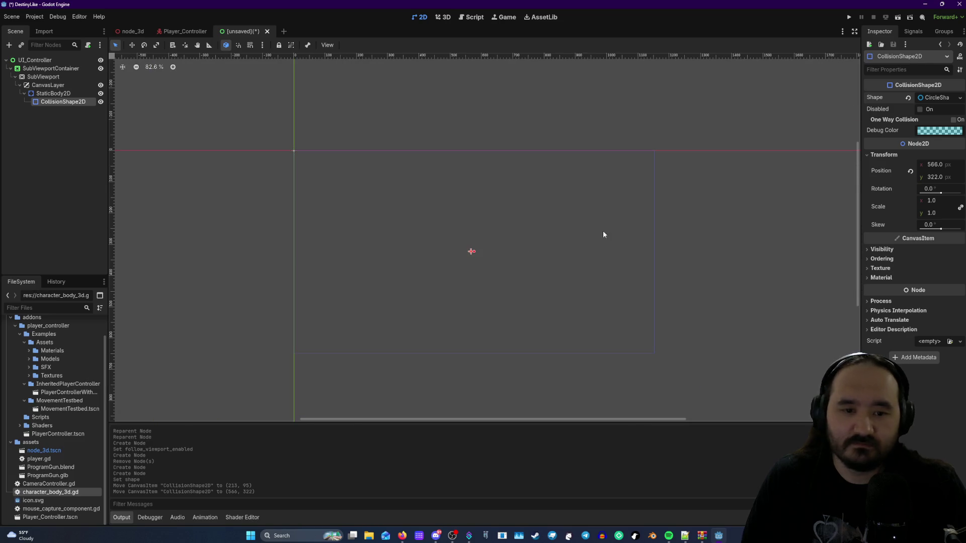
- Expand the CircleShape2D and drag its radius up to 149.64 px
{"action": "left_click", "coordinate": [928, 98]}
{"action": "left_click", "coordinate": [931, 98]}
{"action": "left_click", "coordinate": [933, 99]}
{"action": "left_click_drag", "start_coordinate": [918, 114], "coordinate": [944, 113]}
{"action": "mouse_move", "coordinate": [411, 241]}
{"action": "left_mouse_down"}
{"action": "mouse_move", "coordinate": [387, 244]}
{"action": "mouse_move", "coordinate": [392, 193]}
{"action": "mouse_move", "coordinate": [391, 239]}
{"action": "left_mouse_up"}
- Drag the circle shape to position 248, 290, then open the CollisionShape2D node's context menu
{"action": "left_click", "coordinate": [515, 228]}
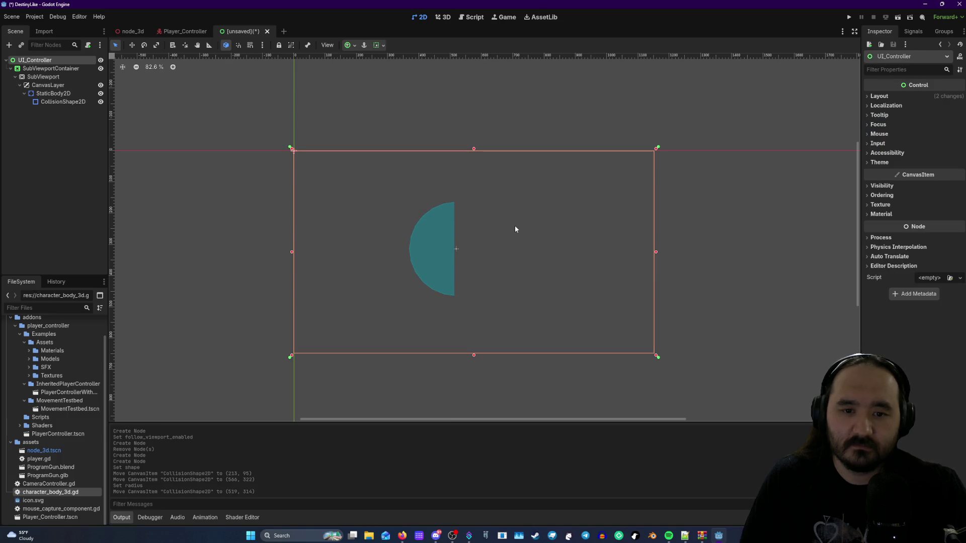
{"action": "left_click", "coordinate": [63, 101]}
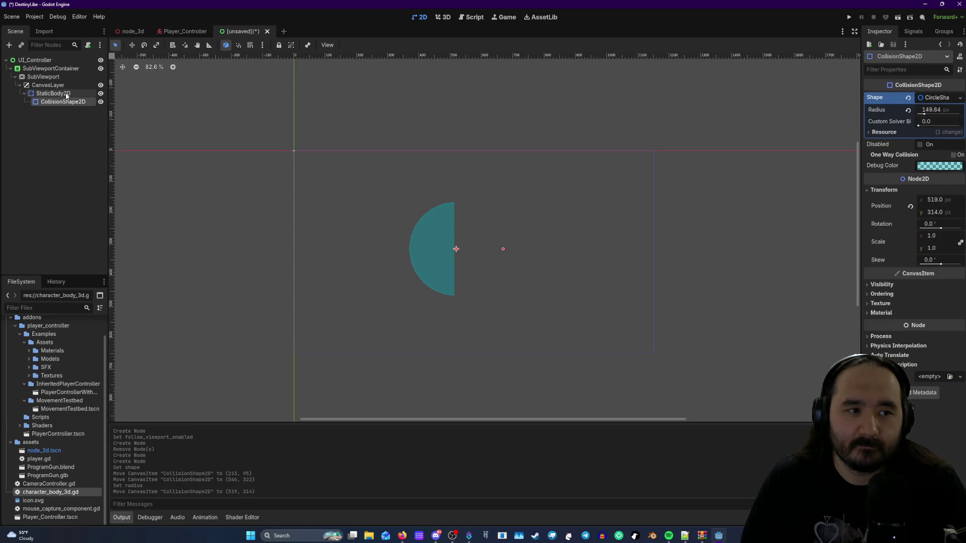
{"action": "left_click", "coordinate": [54, 93]}
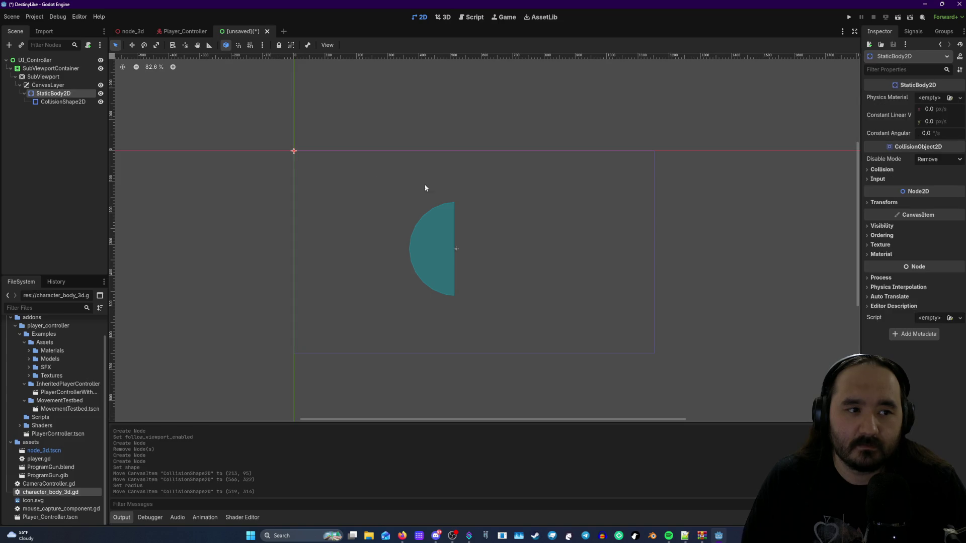
{"action": "left_click", "coordinate": [415, 253]}
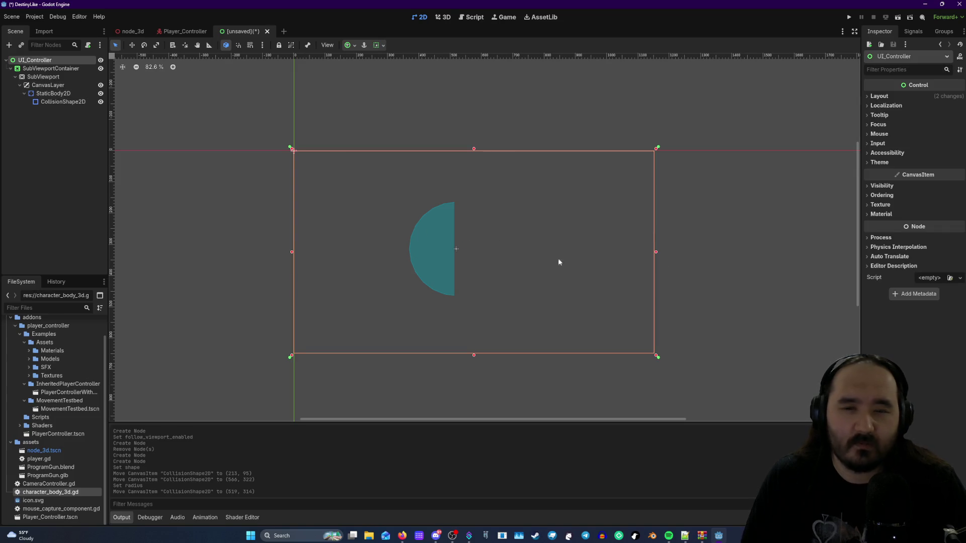
{"action": "mouse_move", "coordinate": [423, 240]}
{"action": "left_mouse_down"}
{"action": "mouse_move", "coordinate": [358, 213]}
{"action": "mouse_move", "coordinate": [380, 244]}
{"action": "mouse_move", "coordinate": [595, 240]}
{"action": "mouse_move", "coordinate": [642, 145]}
{"action": "mouse_move", "coordinate": [409, 65]}
{"action": "mouse_move", "coordinate": [237, 234]}
{"action": "mouse_move", "coordinate": [399, 225]}
{"action": "mouse_move", "coordinate": [458, 201]}
{"action": "mouse_move", "coordinate": [372, 236]}
{"action": "mouse_move", "coordinate": [349, 330]}
{"action": "mouse_move", "coordinate": [352, 146]}
{"action": "mouse_move", "coordinate": [355, 234]}
{"action": "left_mouse_up"}
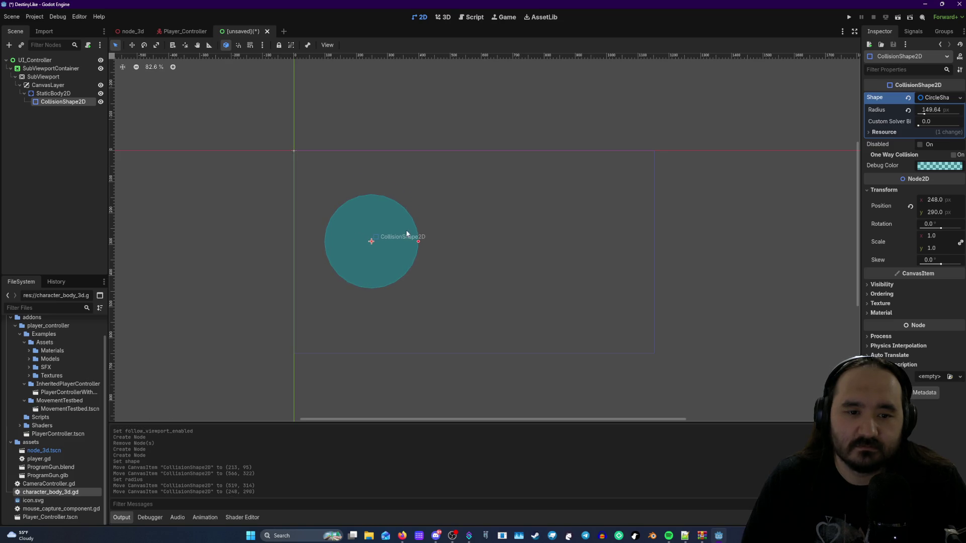
{"action": "scroll", "coordinate": [443, 251], "scroll_direction": "down", "scroll_amount": 1}
{"action": "scroll", "coordinate": [264, 310], "scroll_direction": "up", "scroll_amount": 3}
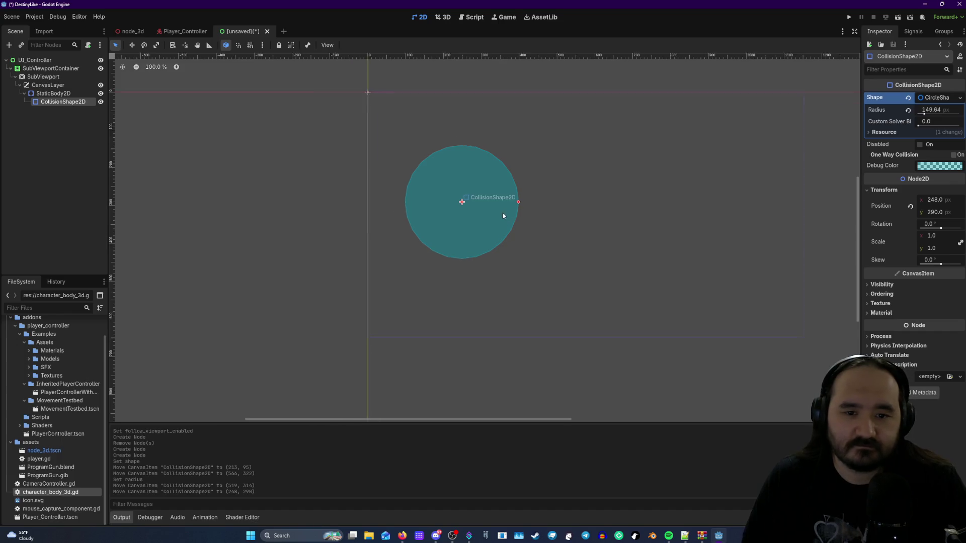
{"action": "scroll", "coordinate": [519, 187], "scroll_direction": "up", "scroll_amount": 2}
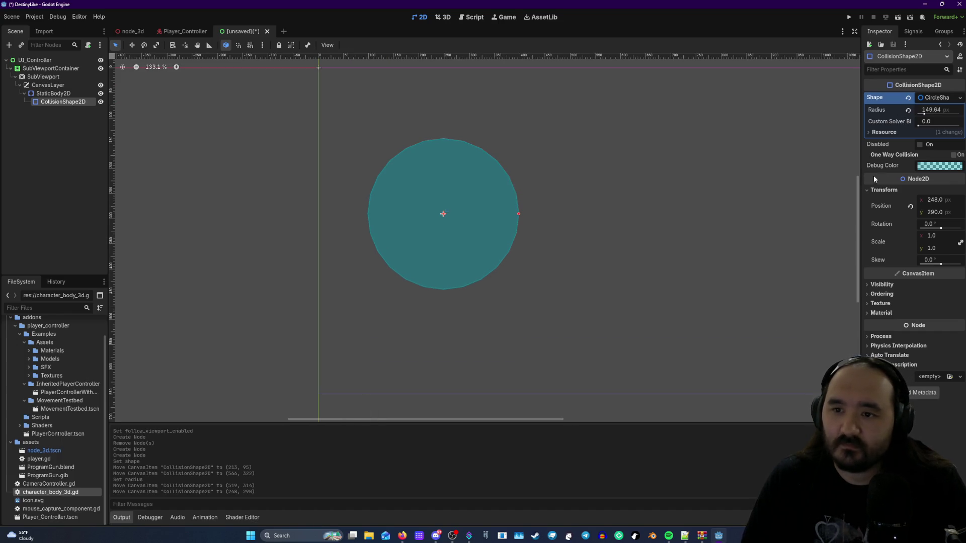
{"action": "right_click", "coordinate": [58, 103]}
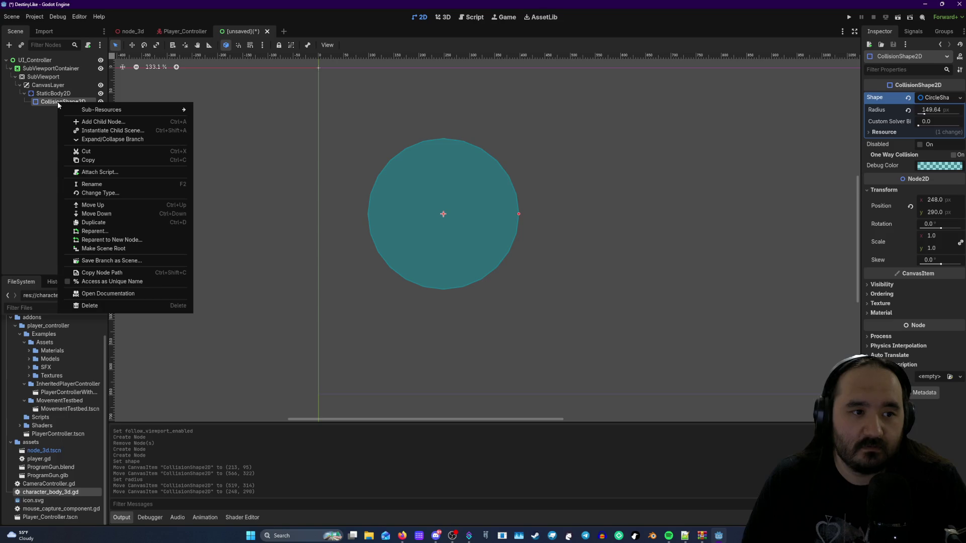
{"action": "right_click", "coordinate": [49, 93]}
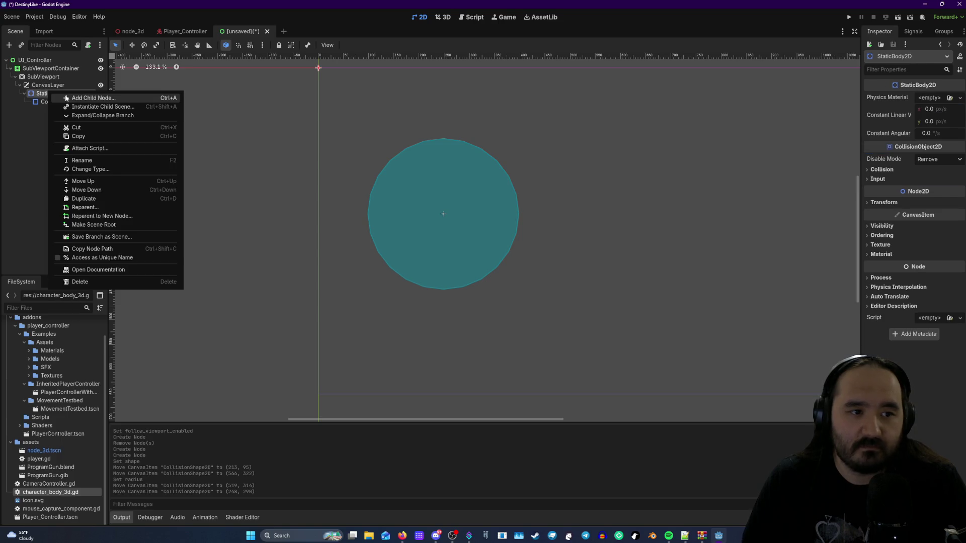
{"action": "left_click", "coordinate": [80, 98]}
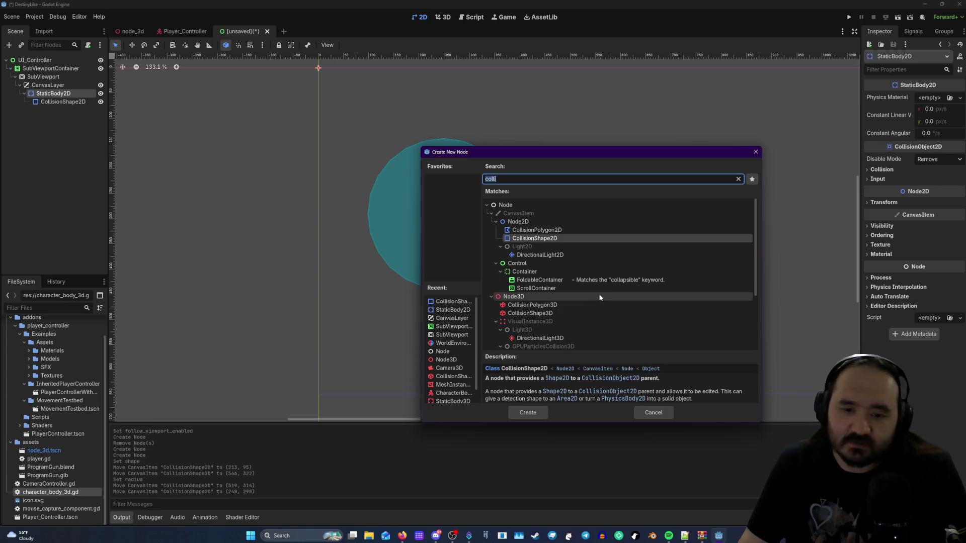
{"action": "scroll", "coordinate": [607, 316], "scroll_direction": "down", "scroll_amount": 3}
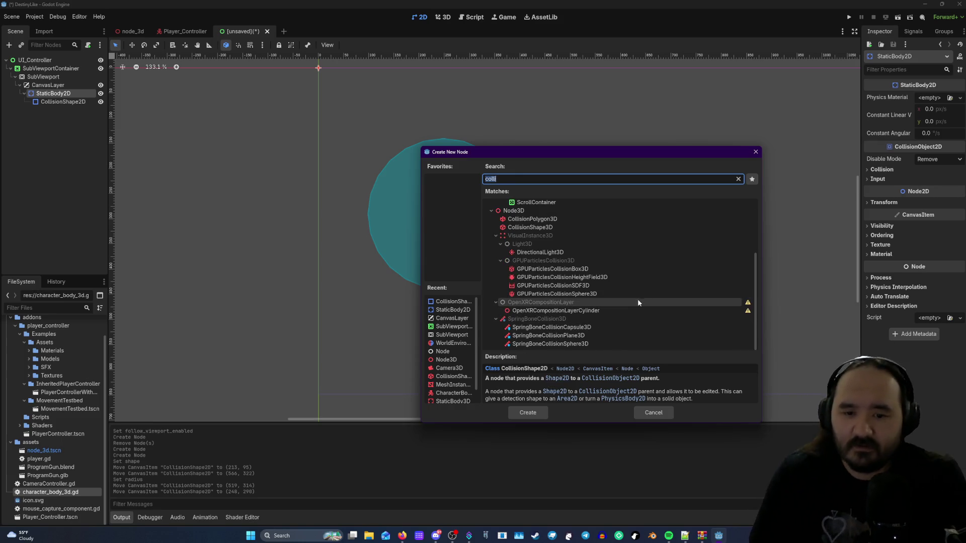
{"action": "scroll", "coordinate": [631, 306], "scroll_direction": "up", "scroll_amount": 3}
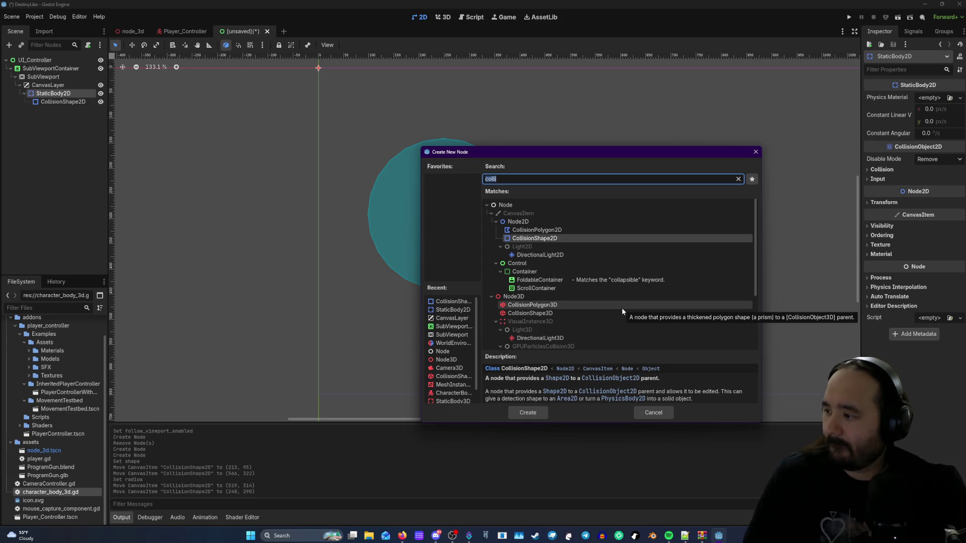
{"action": "left_click", "coordinate": [541, 230]}
{"action": "left_click", "coordinate": [536, 238]}
{"action": "left_click", "coordinate": [536, 229]}
{"action": "left_click", "coordinate": [537, 238]}
{"action": "left_click", "coordinate": [537, 230]}
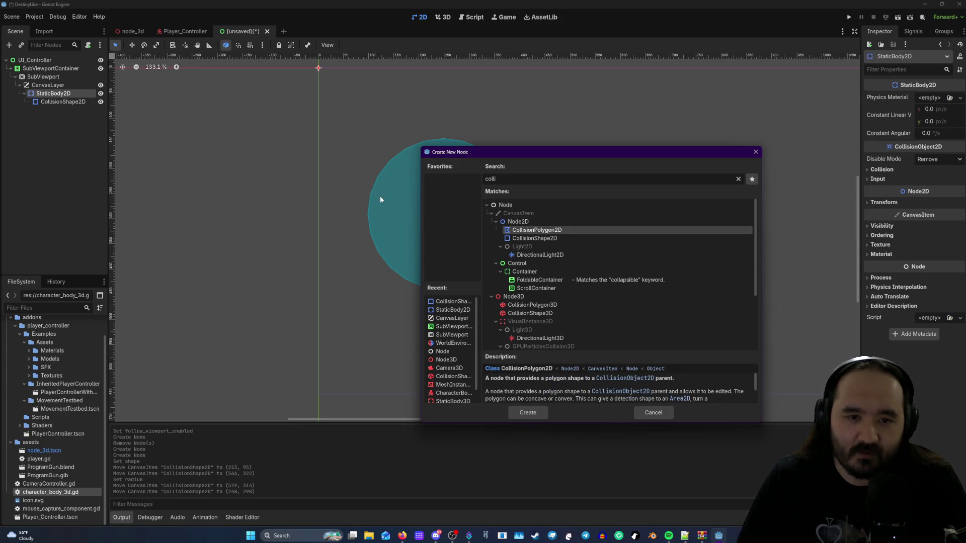
{"action": "left_click", "coordinate": [755, 152]}
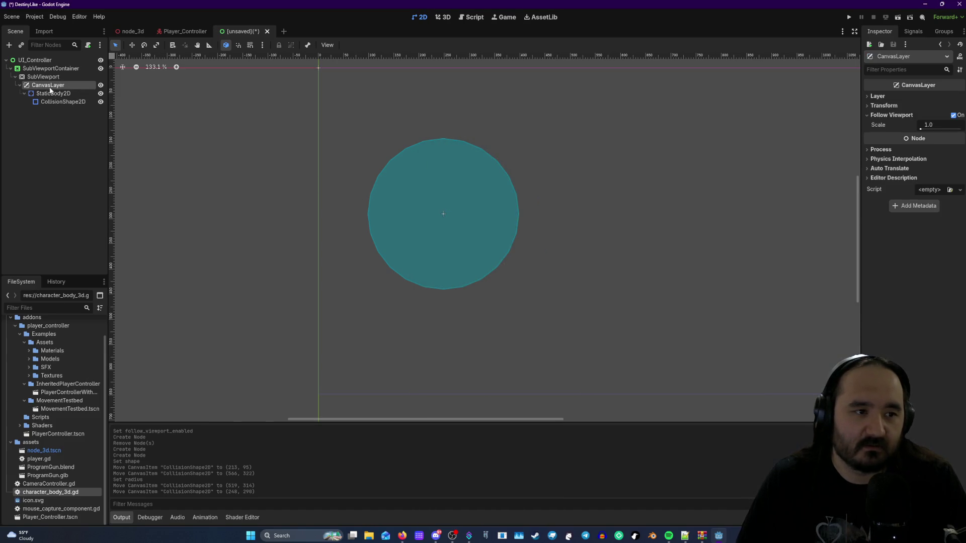
- Return from Player_Controller to the 2D scene and click through UI_Controller, SubViewportContainer, SubViewport and CanvasLayer
{"action": "left_click", "coordinate": [176, 31]}
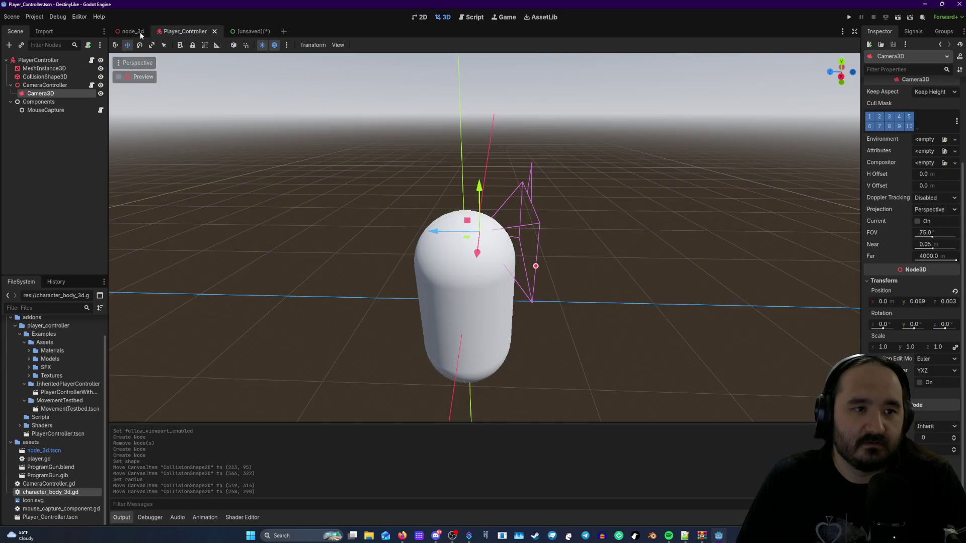
{"action": "left_click", "coordinate": [240, 31]}
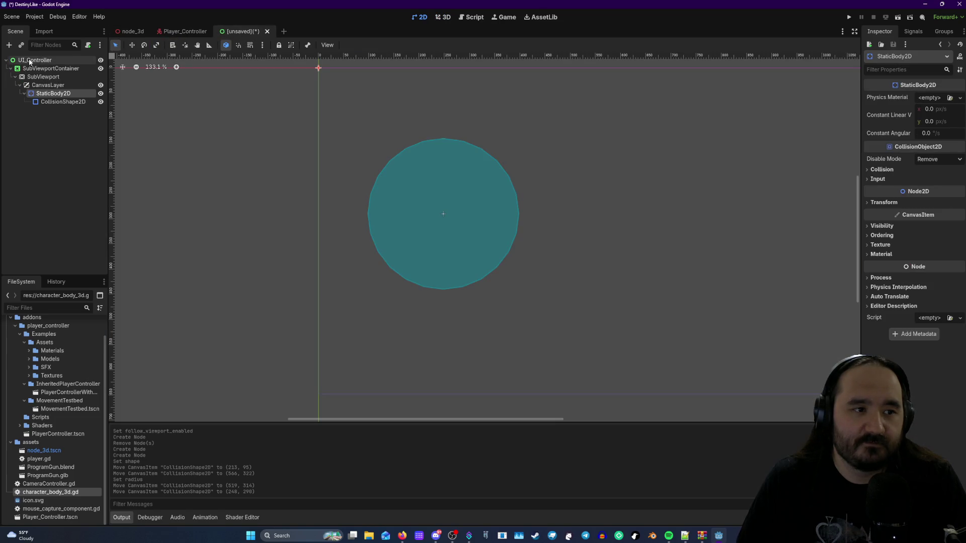
{"action": "left_click", "coordinate": [50, 69]}
{"action": "left_click", "coordinate": [42, 77]}
{"action": "left_click", "coordinate": [36, 59]}
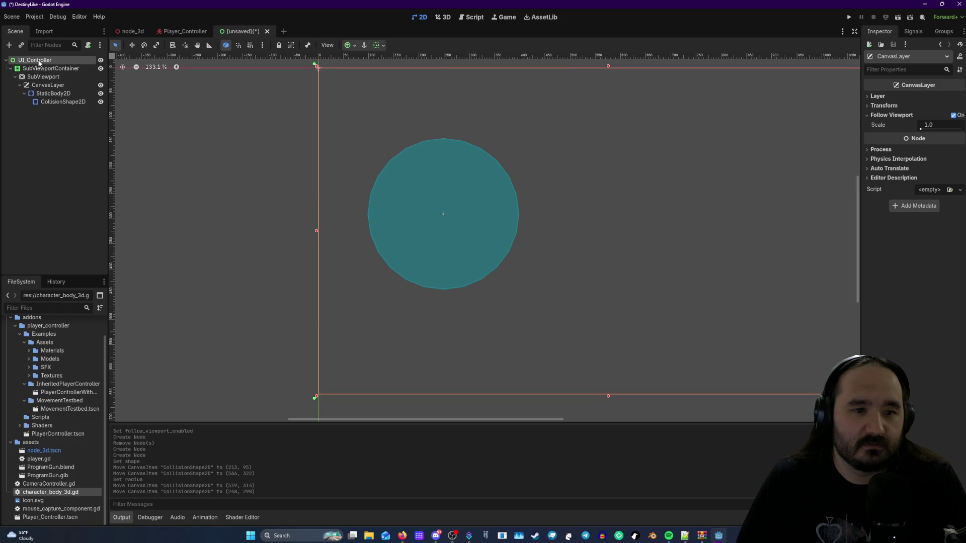
{"action": "left_click", "coordinate": [45, 68]}
{"action": "left_click", "coordinate": [42, 76]}
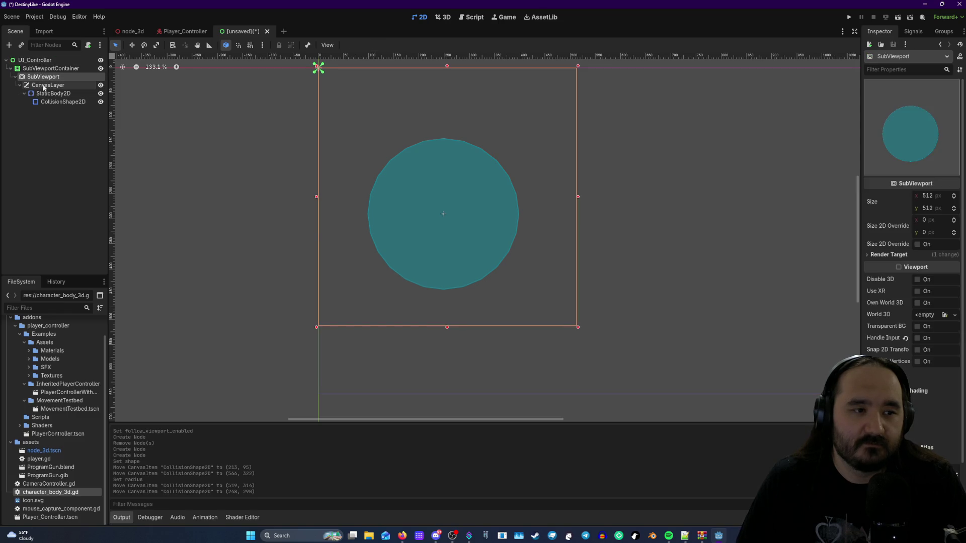
{"action": "left_click", "coordinate": [47, 85]}
{"action": "left_click", "coordinate": [42, 76]}
{"action": "left_click", "coordinate": [45, 68]}
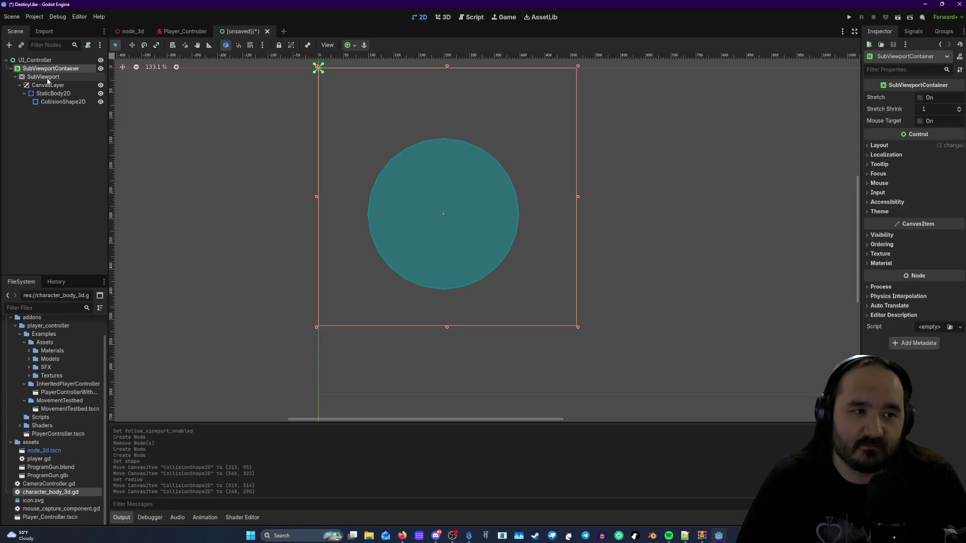
{"action": "left_click", "coordinate": [35, 60]}
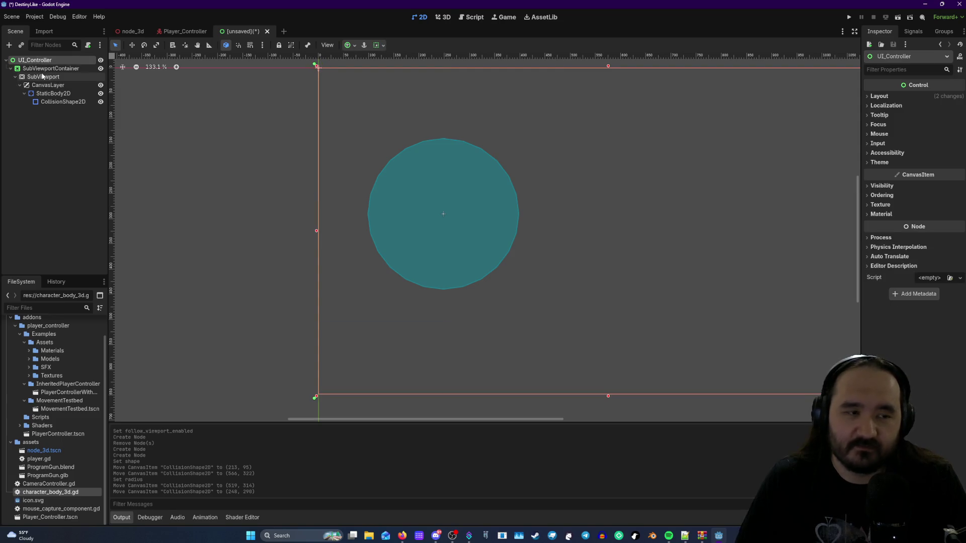
{"action": "left_click", "coordinate": [37, 71]}
{"action": "left_click", "coordinate": [44, 76]}
{"action": "left_click", "coordinate": [45, 72]}
{"action": "left_click", "coordinate": [45, 77]}
{"action": "left_click", "coordinate": [45, 70]}
{"action": "left_click", "coordinate": [45, 76]}
{"action": "left_click", "coordinate": [50, 86]}
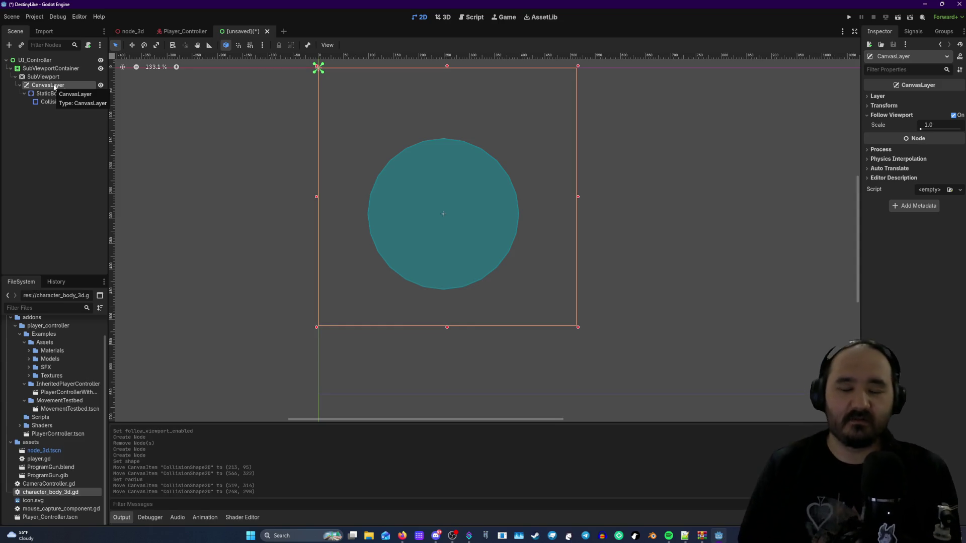
- Delete the CollisionShape2D with confirmation, then select StaticBody2D and press Delete
{"action": "left_click", "coordinate": [256, 132]}
{"action": "left_click", "coordinate": [64, 102]}
{"action": "key", "text": "Delete"}
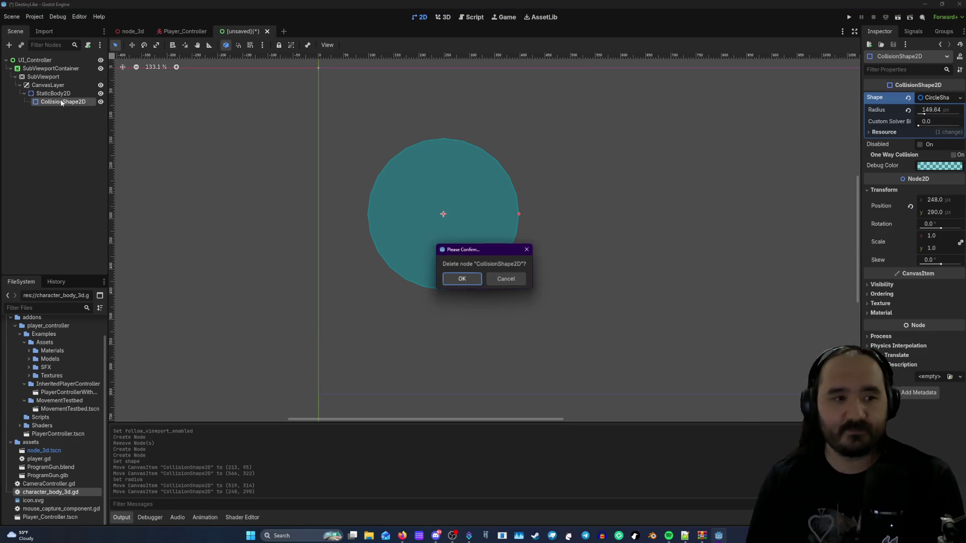
{"action": "left_click", "coordinate": [462, 279]}
{"action": "left_click", "coordinate": [53, 94]}
{"action": "key", "text": "Delete"}
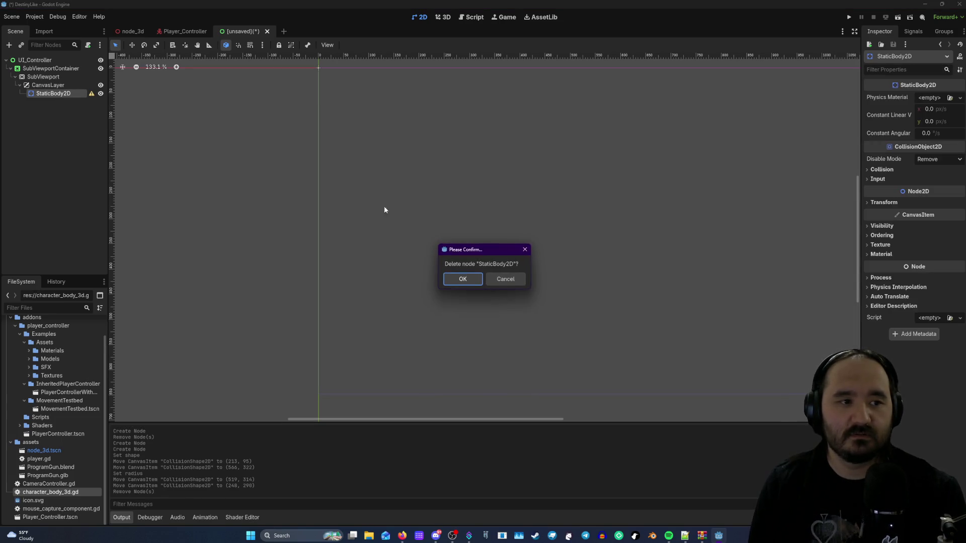
- Delete the StaticBody2D and open Add Child Node on CanvasLayer, searching 'dr'
{"action": "left_click", "coordinate": [462, 279]}
{"action": "right_click", "coordinate": [48, 85]}
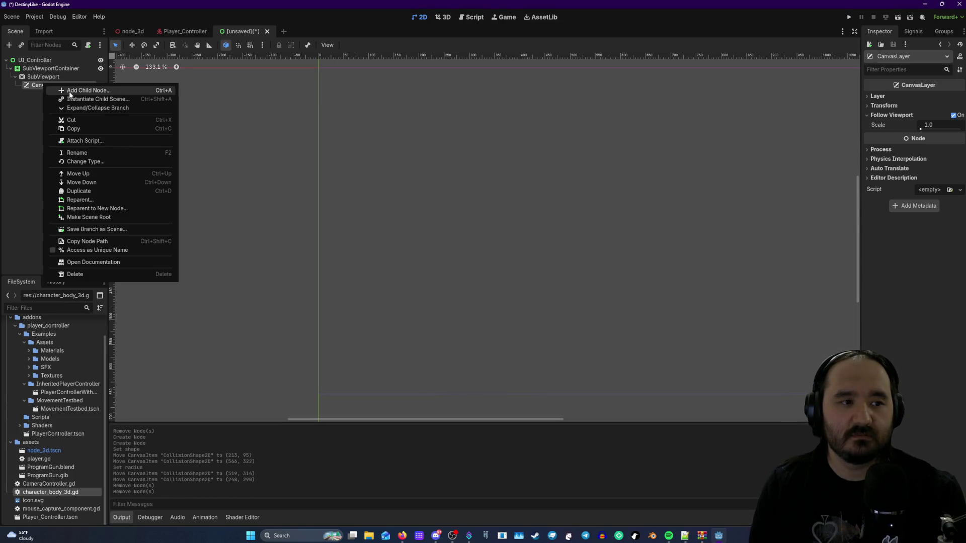
{"action": "left_click", "coordinate": [66, 89]}
{"action": "type", "text": "draw"}
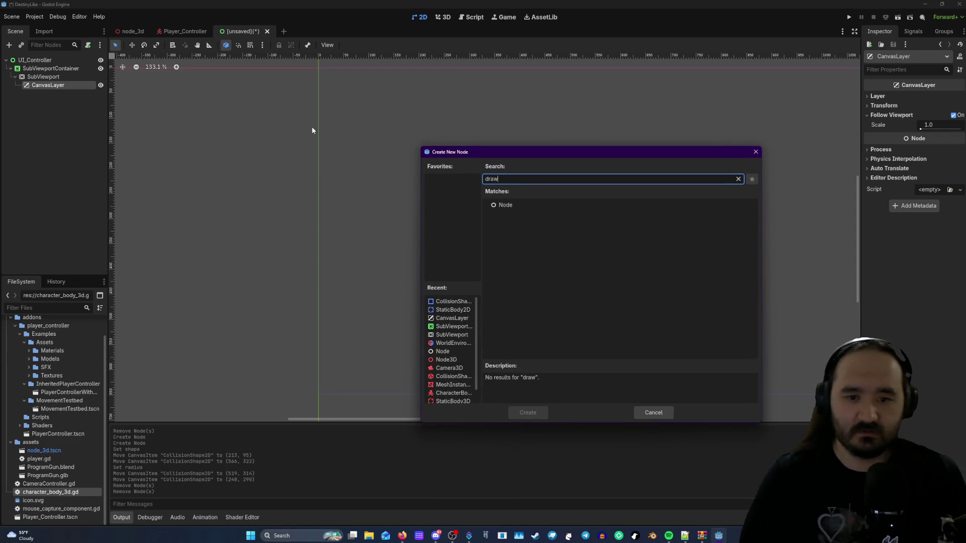
{"action": "key", "text": "BackSpace"}
{"action": "key", "text": "BackSpace"}
{"action": "key", "text": "BackSpace"}
{"action": "key", "text": "BackSpace"}
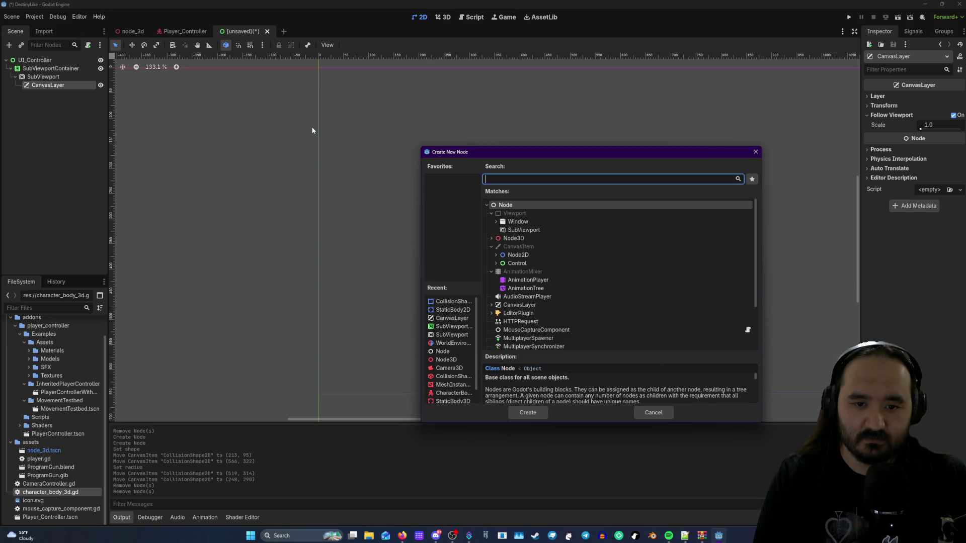
{"action": "type", "text": "dr"}
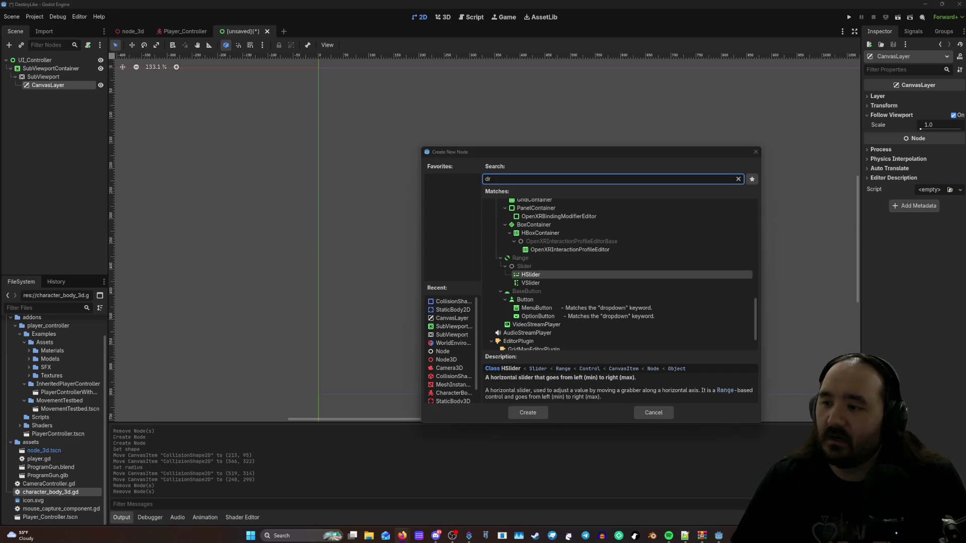
- Search 'text' in the node chooser and pick TextureRect, then cancel the dialog
{"action": "left_click", "coordinate": [40, 70]}
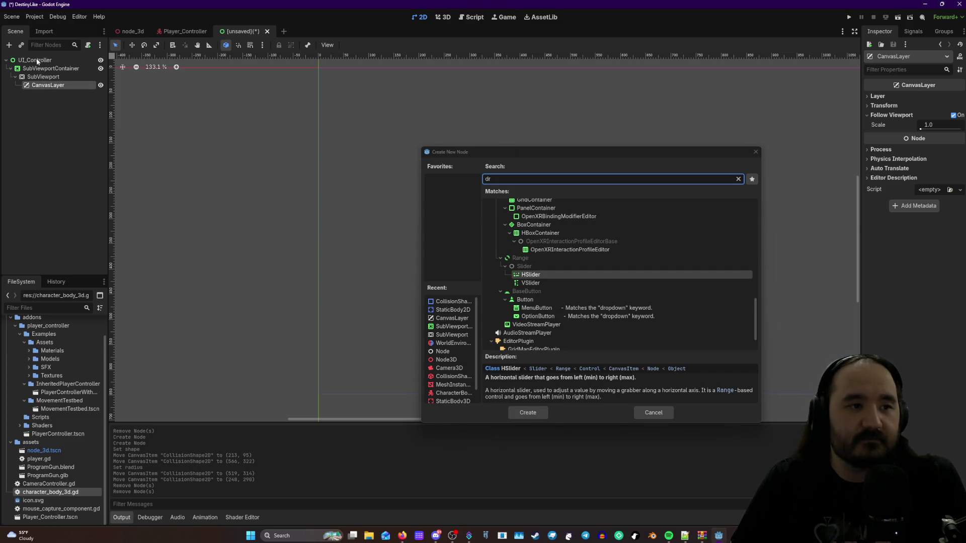
{"action": "left_click", "coordinate": [557, 173]}
{"action": "key", "text": "BackSpace"}
{"action": "key", "text": "BackSpace"}
{"action": "type", "text": "text"}
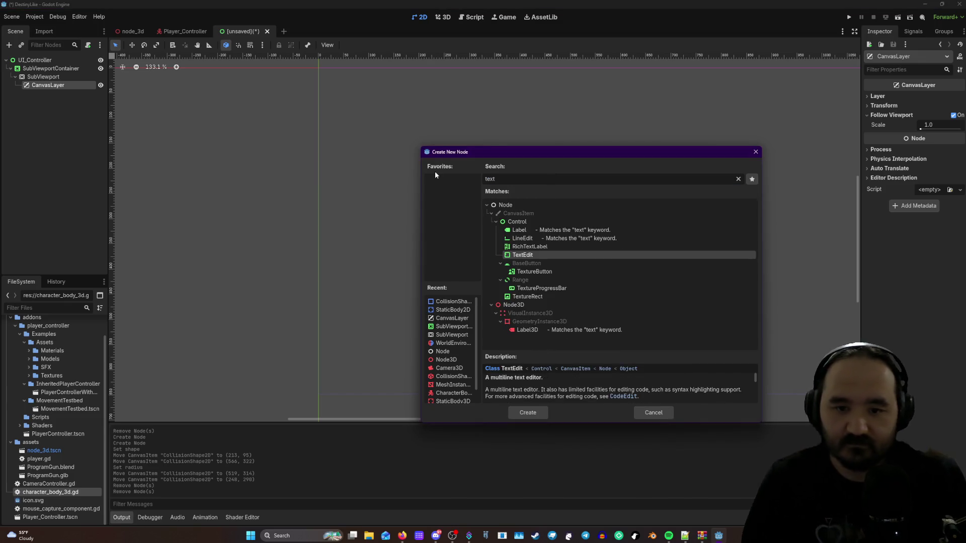
{"action": "left_click", "coordinate": [536, 296]}
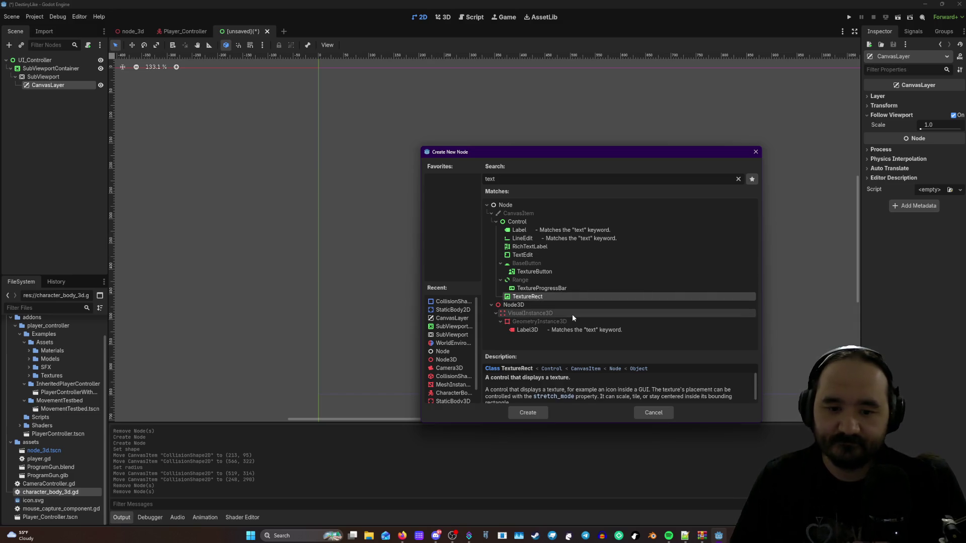
{"action": "left_click", "coordinate": [652, 412]}
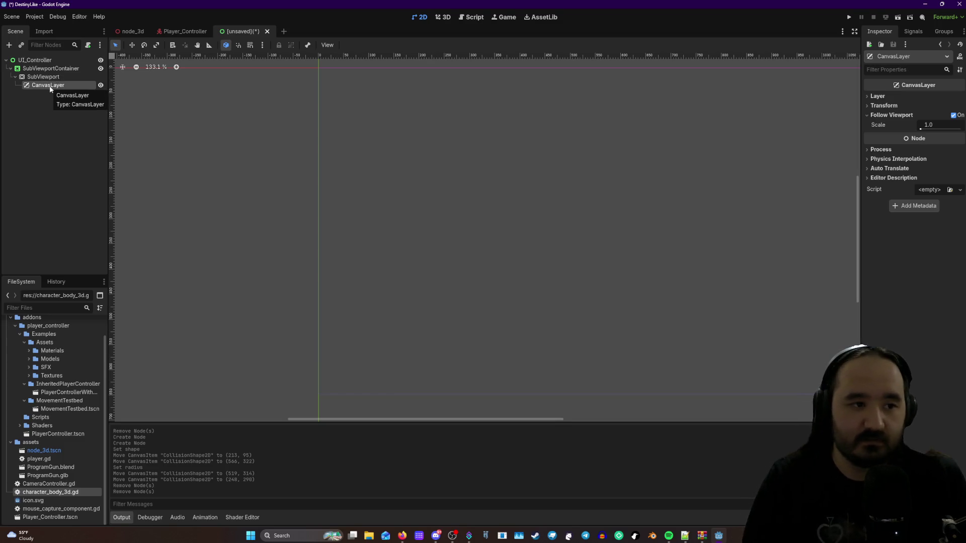
- Add a TextureRect as a child of CanvasLayer
{"action": "right_click", "coordinate": [50, 89]}
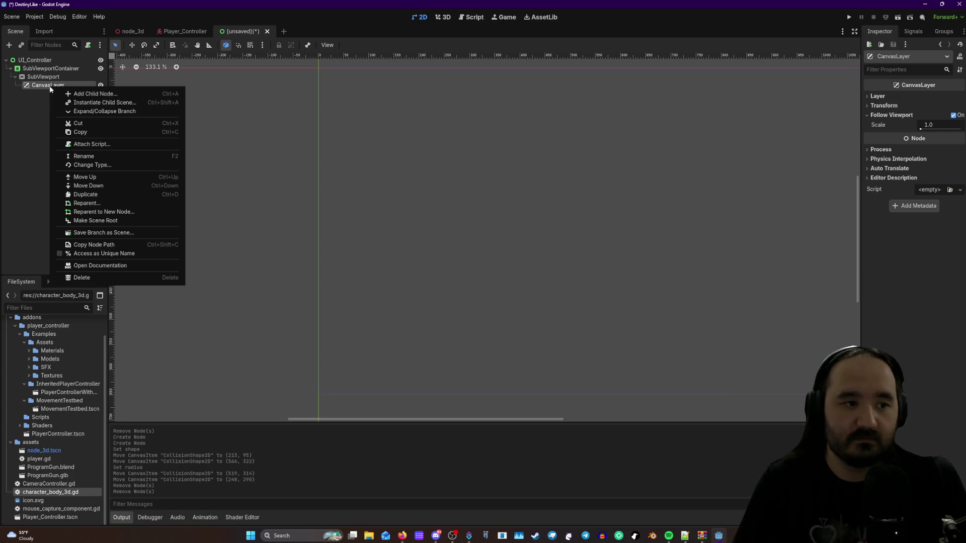
{"action": "left_click", "coordinate": [70, 93]}
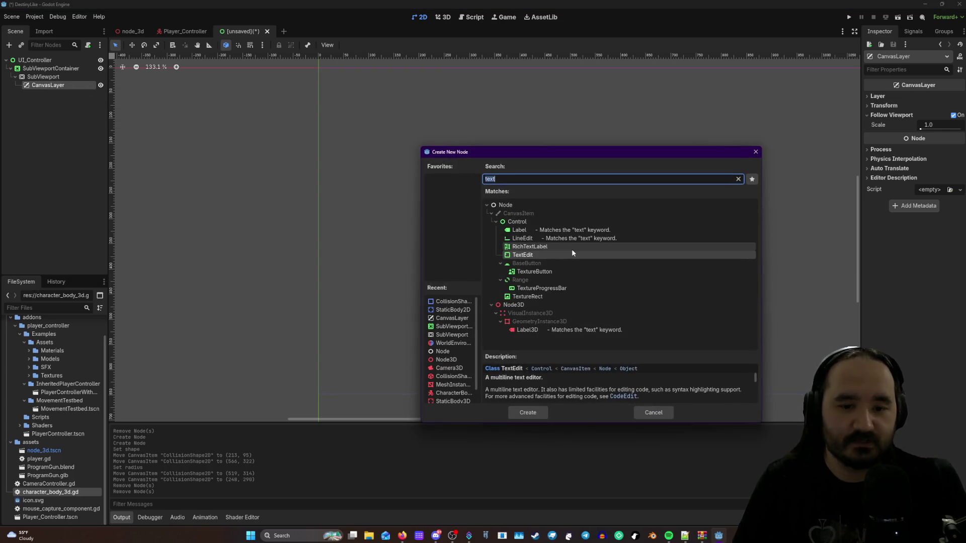
{"action": "left_click", "coordinate": [529, 296]}
{"action": "left_click", "coordinate": [546, 418]}
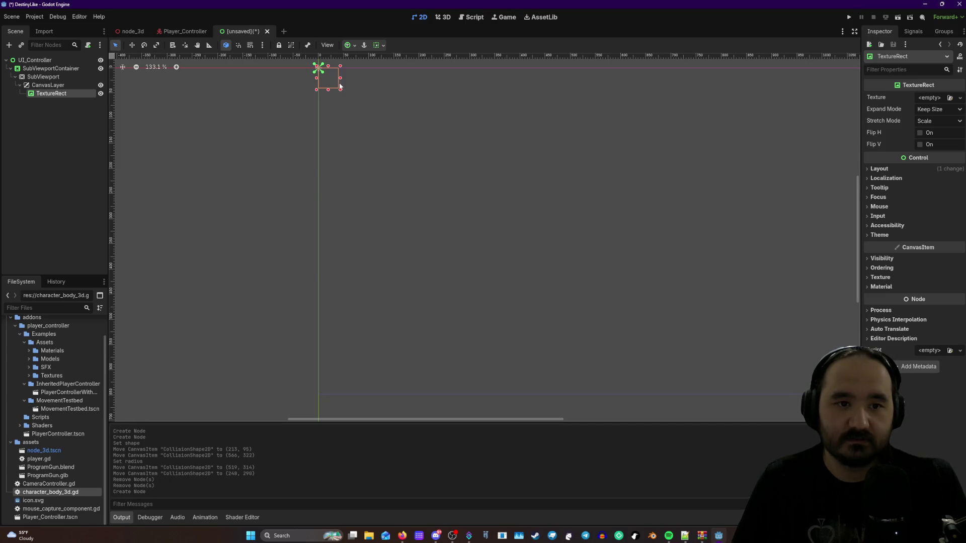
- Compare the SubViewport, CanvasLayer, SubViewportContainer and TextureRect properties, ending on TextureRect
{"action": "left_click", "coordinate": [43, 76]}
{"action": "left_click", "coordinate": [48, 85]}
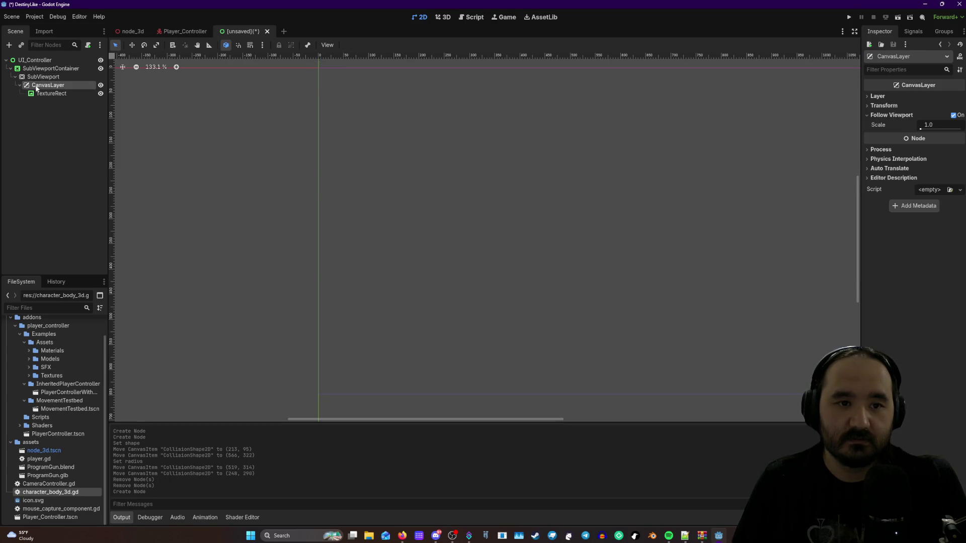
{"action": "left_click", "coordinate": [50, 93]}
{"action": "scroll", "coordinate": [389, 255], "scroll_direction": "down", "scroll_amount": 3}
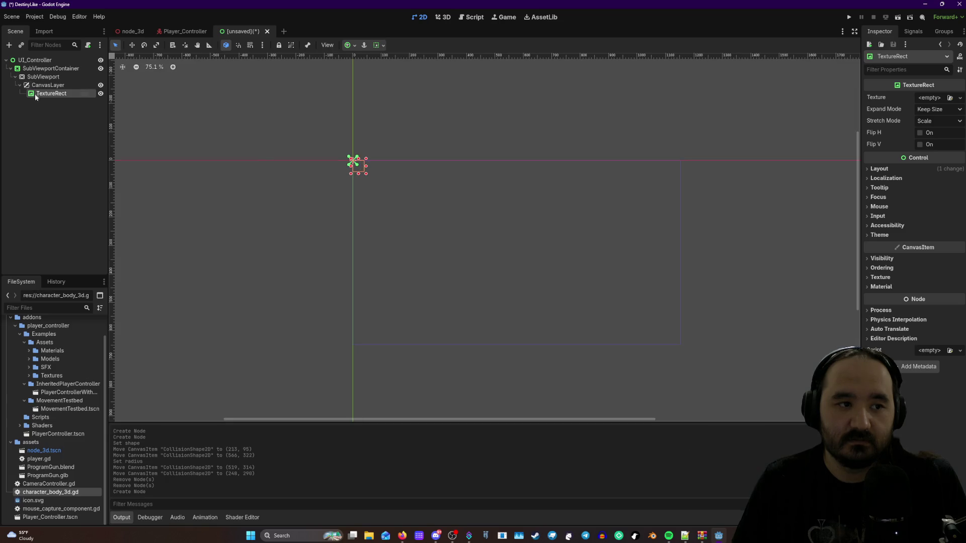
{"action": "left_click", "coordinate": [48, 68]}
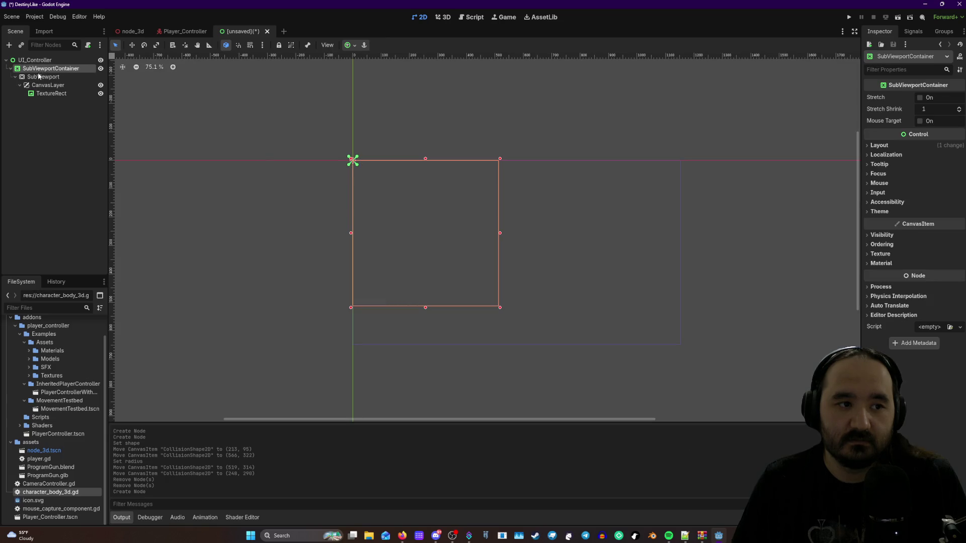
{"action": "left_click", "coordinate": [59, 93]}
- Resize the TextureRect to about 539×463 and move it to 25, 35
{"action": "mouse_move", "coordinate": [408, 201]}
{"action": "left_mouse_down"}
{"action": "mouse_move", "coordinate": [505, 322]}
{"action": "mouse_move", "coordinate": [540, 348]}
{"action": "left_mouse_up"}
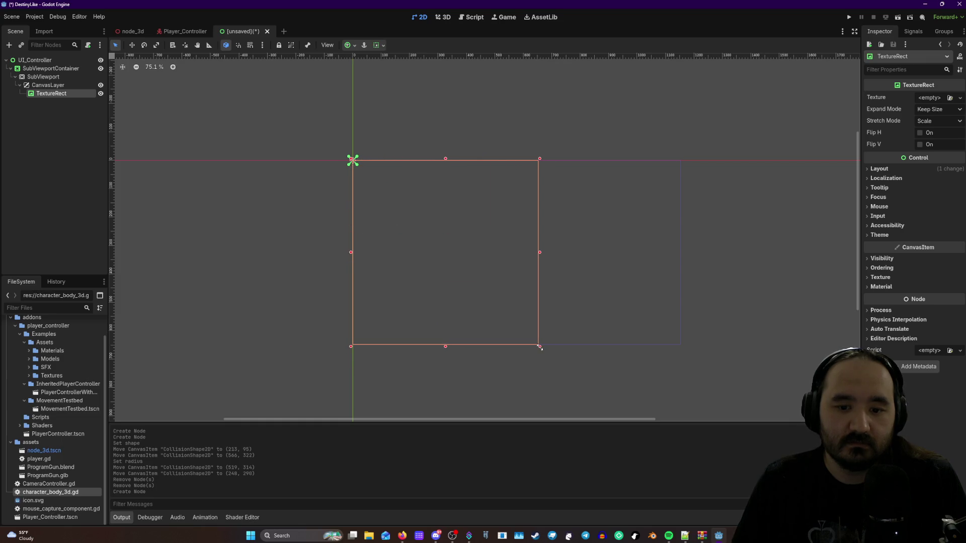
{"action": "left_click", "coordinate": [53, 68]}
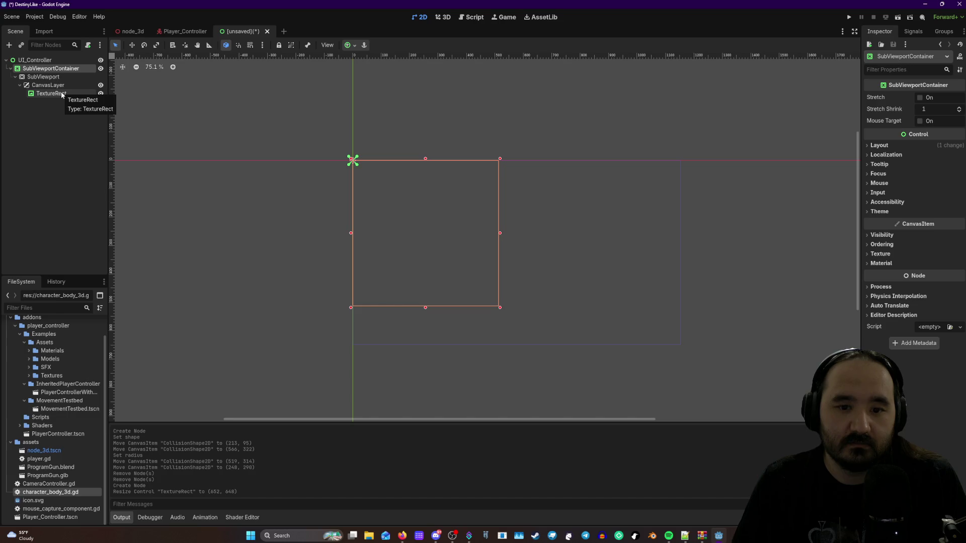
{"action": "left_click", "coordinate": [44, 94]}
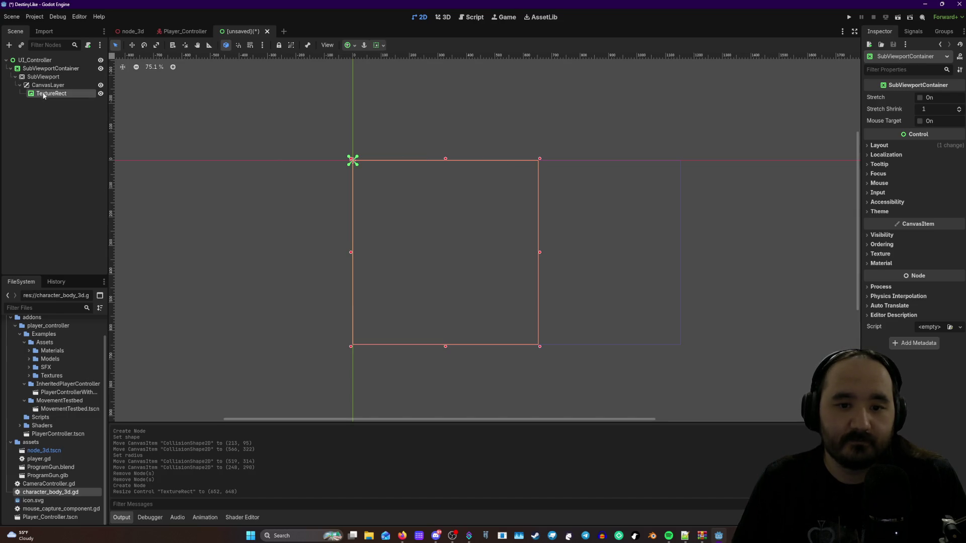
{"action": "mouse_move", "coordinate": [538, 343]}
{"action": "left_mouse_down"}
{"action": "mouse_move", "coordinate": [496, 273]}
{"action": "mouse_move", "coordinate": [509, 295]}
{"action": "left_mouse_up"}
{"action": "mouse_move", "coordinate": [450, 225]}
{"action": "left_mouse_down"}
{"action": "mouse_move", "coordinate": [468, 233]}
{"action": "mouse_move", "coordinate": [454, 234]}
{"action": "left_mouse_up"}
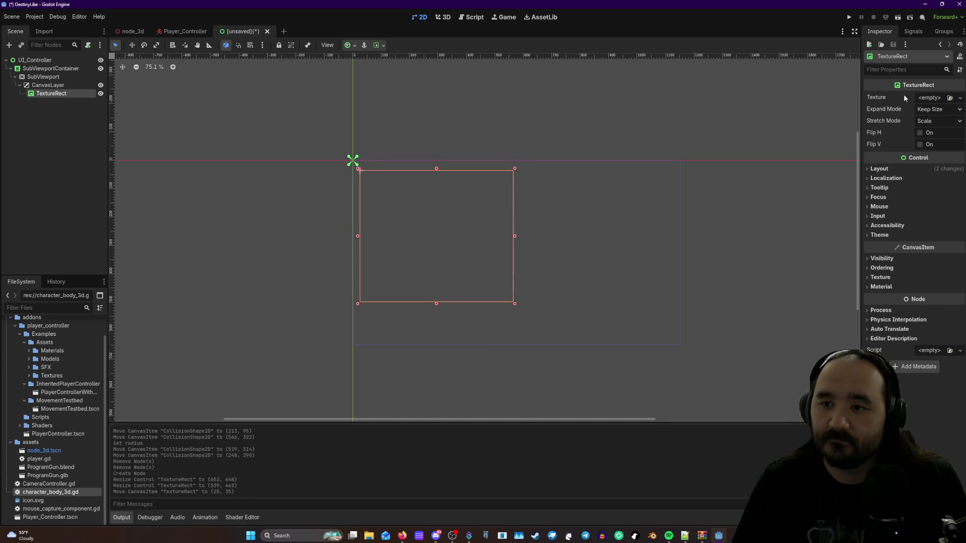
- Change the TextureRect Expand Mode to Fit Width Proportional, then to Fit Height Proportional
{"action": "left_click", "coordinate": [923, 110]}
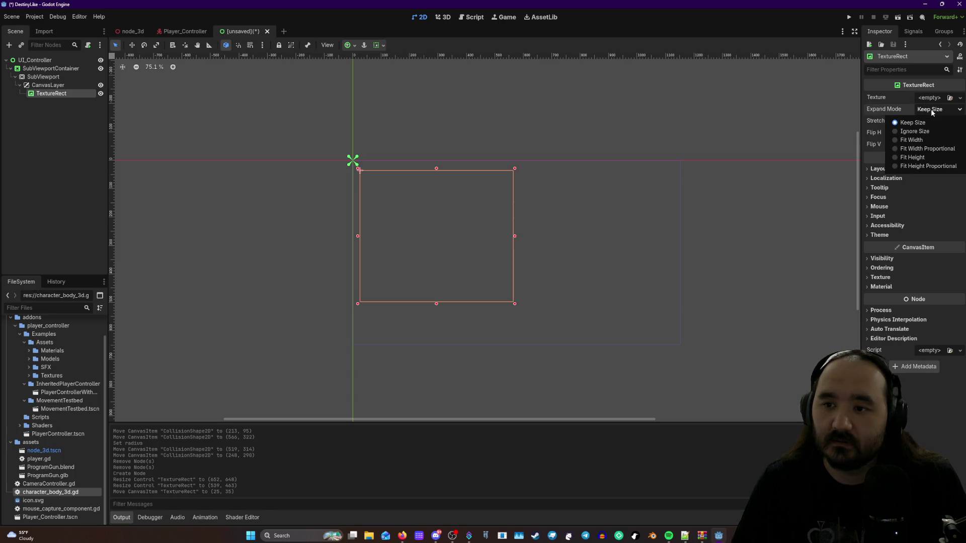
{"action": "left_click", "coordinate": [898, 149]}
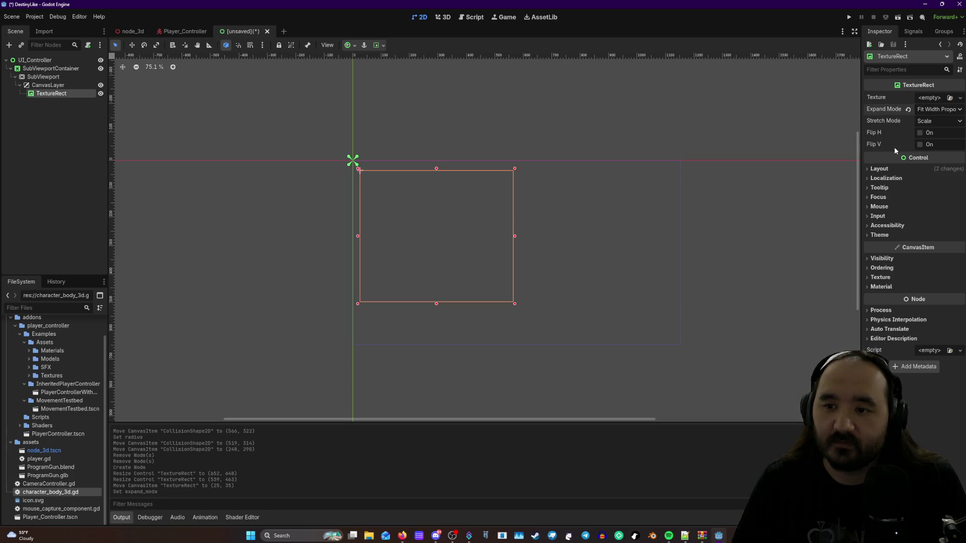
{"action": "left_click", "coordinate": [932, 110]}
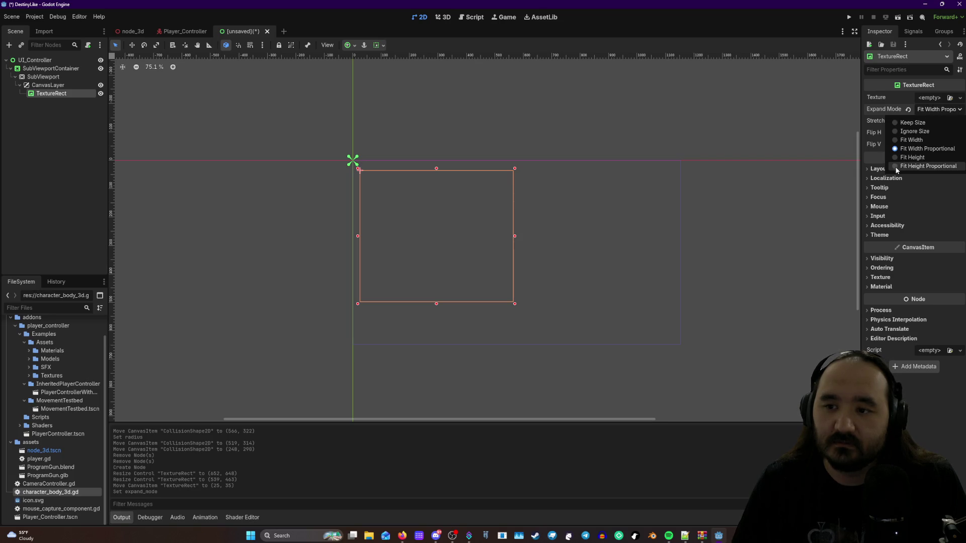
{"action": "left_click", "coordinate": [896, 166]}
{"action": "left_click", "coordinate": [930, 99]}
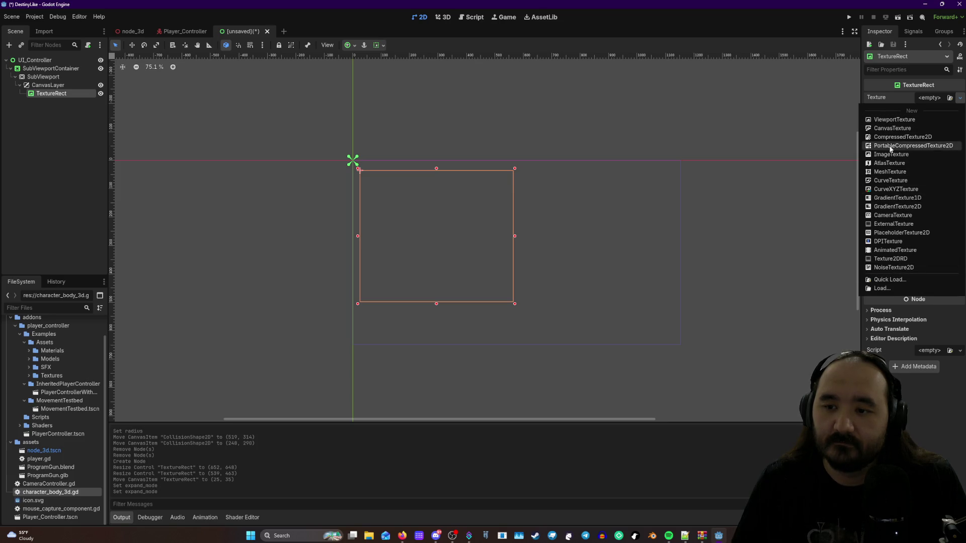
- Try a ViewportTexture and then a CanvasTexture on the TextureRect, clearing each, leaving it empty
{"action": "left_click", "coordinate": [891, 120]}
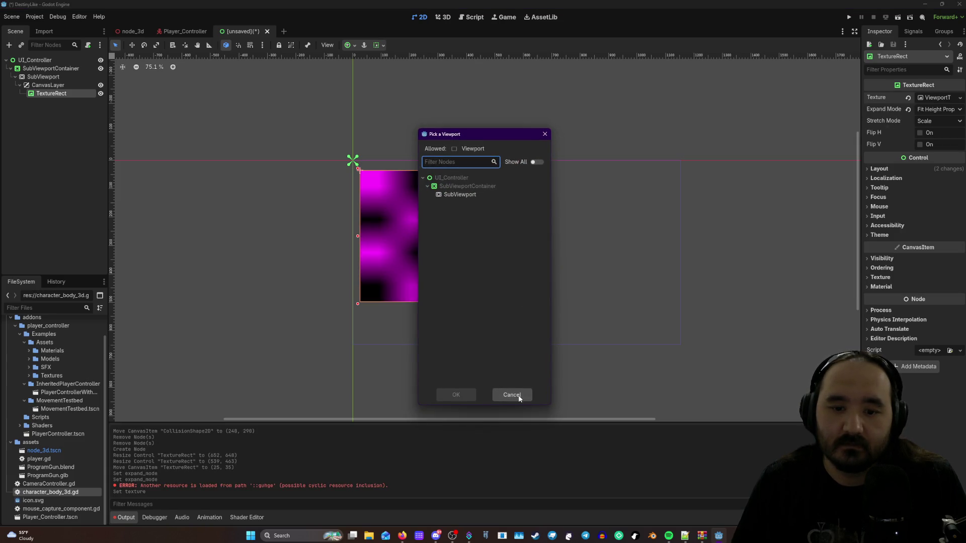
{"action": "left_click", "coordinate": [511, 395]}
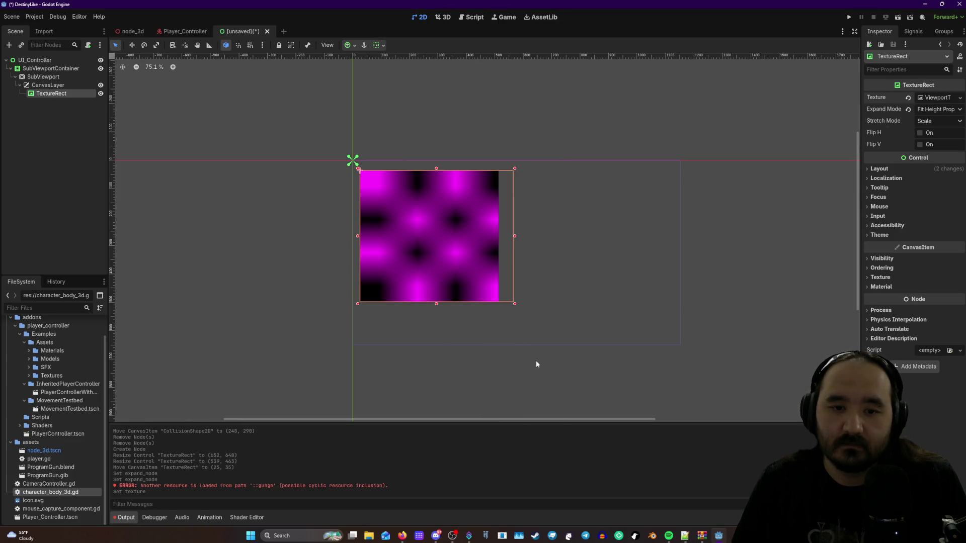
{"action": "left_click", "coordinate": [934, 98]}
{"action": "left_click", "coordinate": [907, 98]}
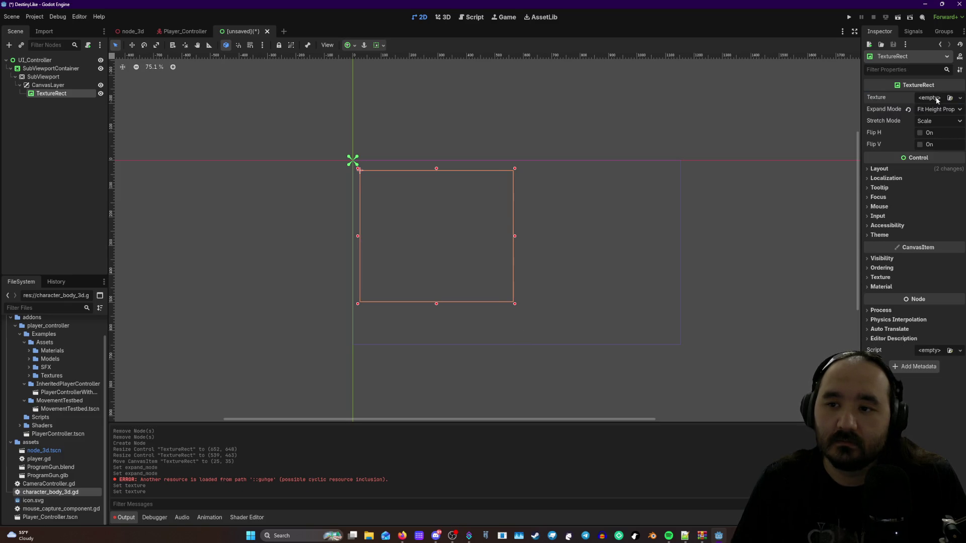
{"action": "left_click", "coordinate": [960, 97]}
{"action": "left_click", "coordinate": [893, 130]}
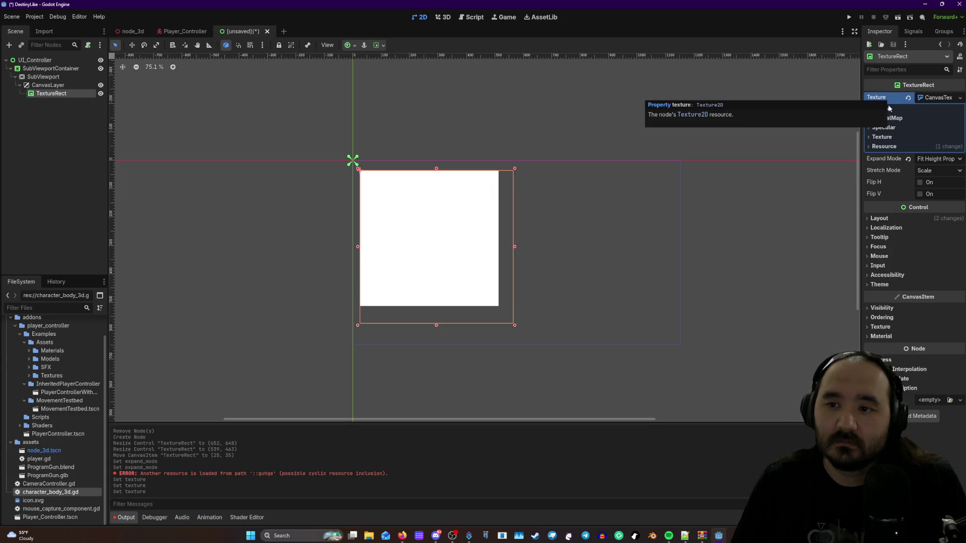
{"action": "left_click", "coordinate": [909, 98]}
{"action": "left_click", "coordinate": [960, 97]}
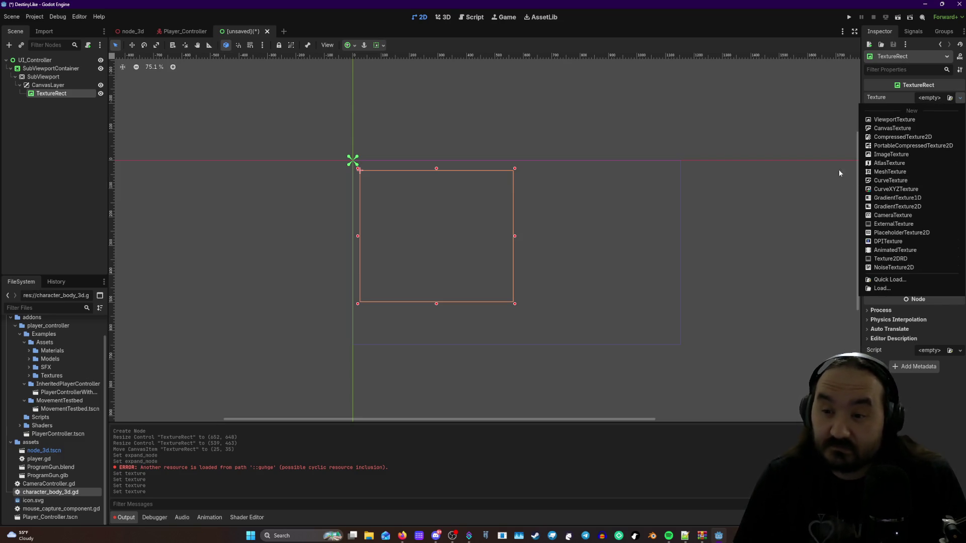
{"action": "key", "text": "Escape"}
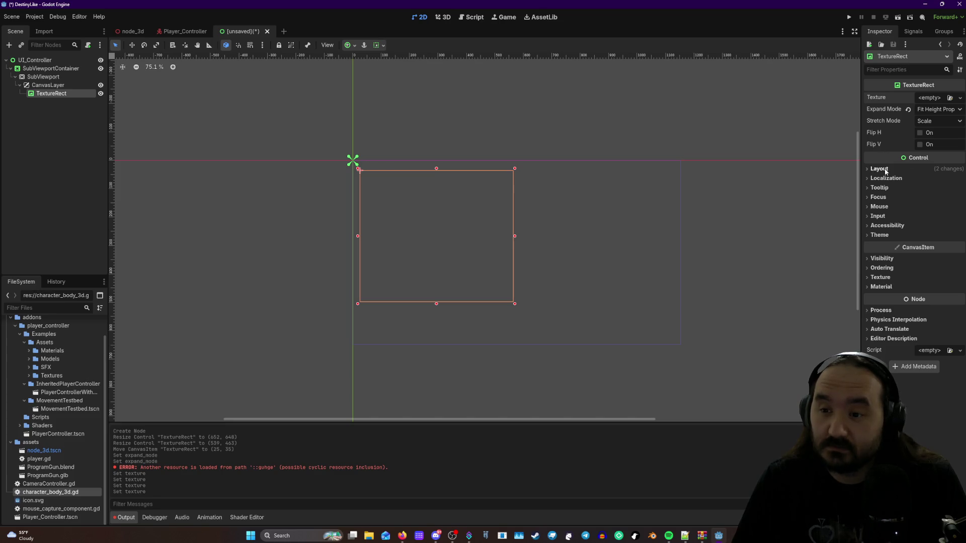
- Set the TextureRect Expand Mode back to Keep Size
{"action": "left_click", "coordinate": [922, 122]}
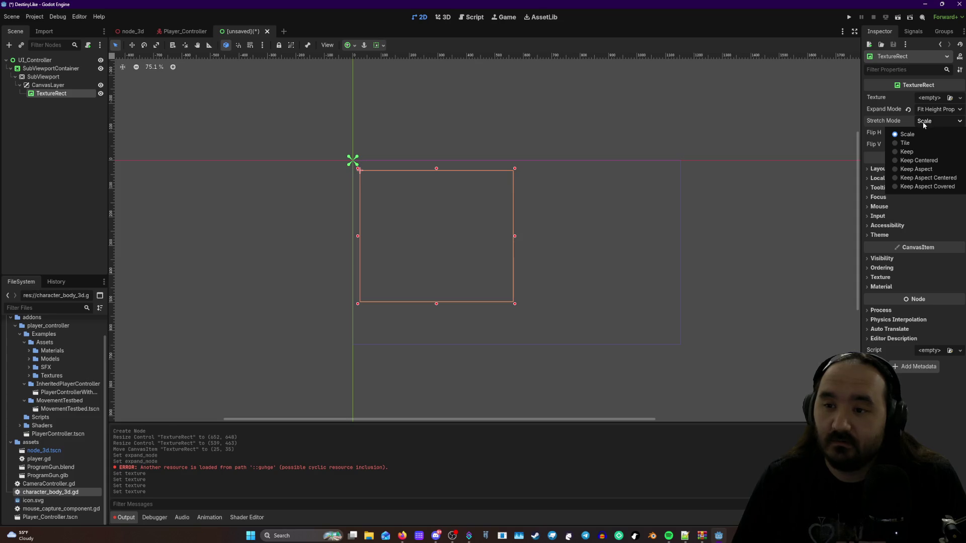
{"action": "left_click", "coordinate": [925, 112]}
{"action": "left_click", "coordinate": [926, 111]}
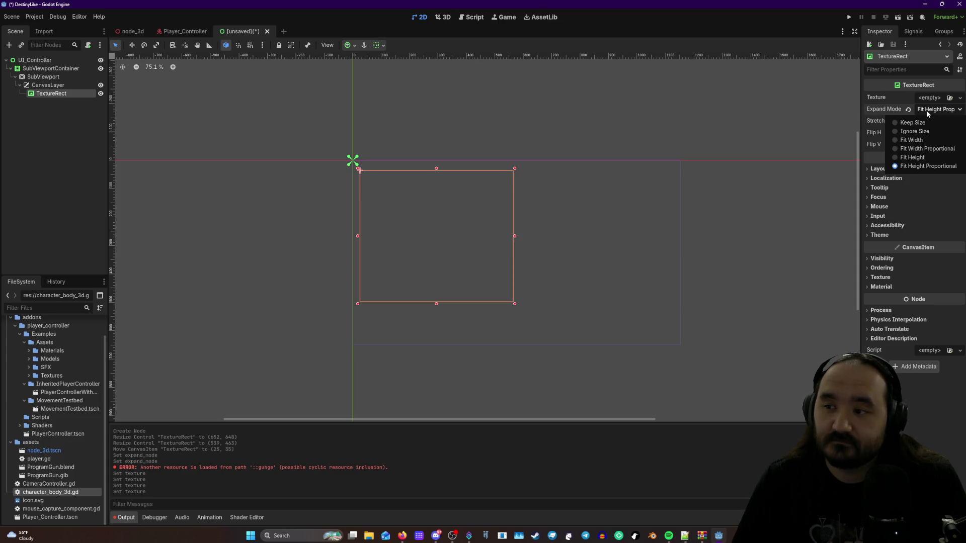
{"action": "left_click", "coordinate": [916, 122]}
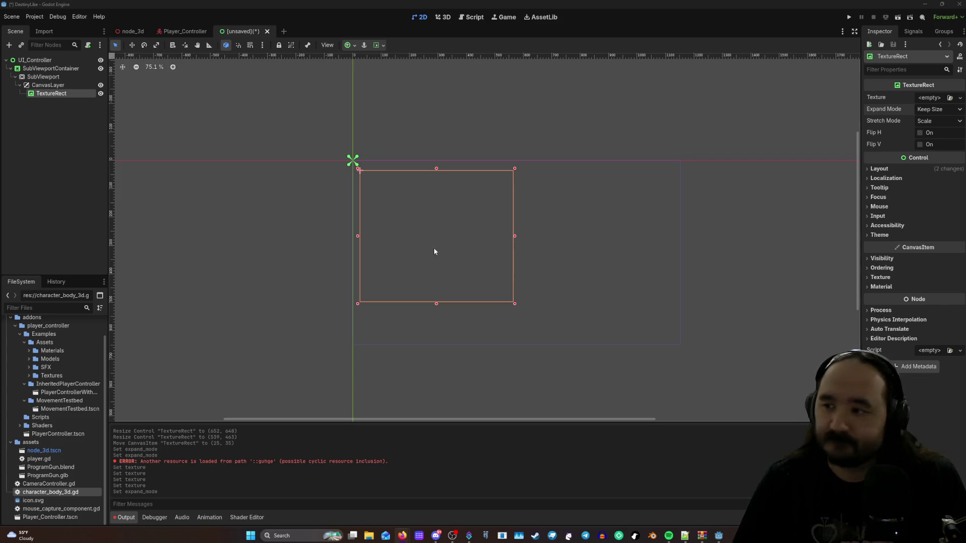
- Look at the Player_Controller and node_3d scenes, then return to the unsaved UI scene
{"action": "left_click", "coordinate": [36, 59]}
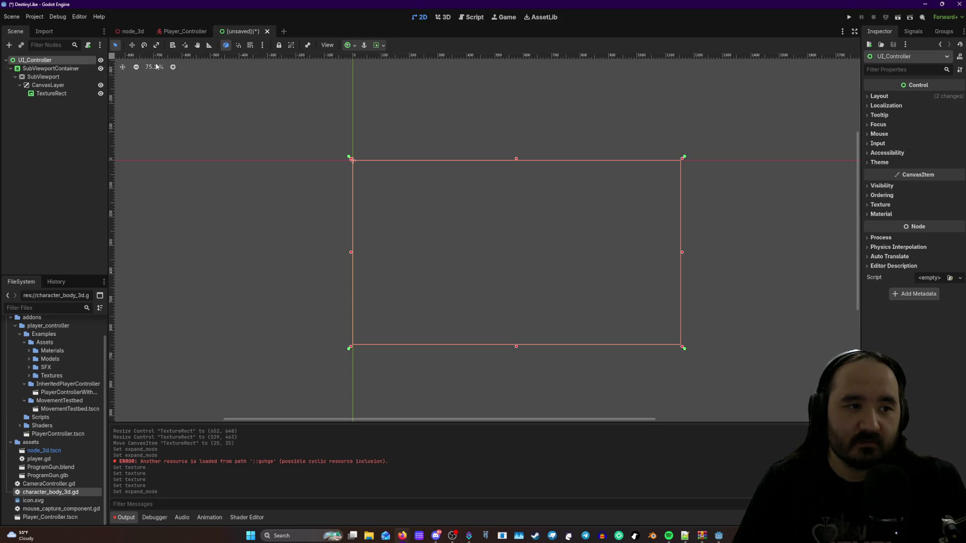
{"action": "left_click", "coordinate": [197, 34]}
{"action": "left_click", "coordinate": [132, 32]}
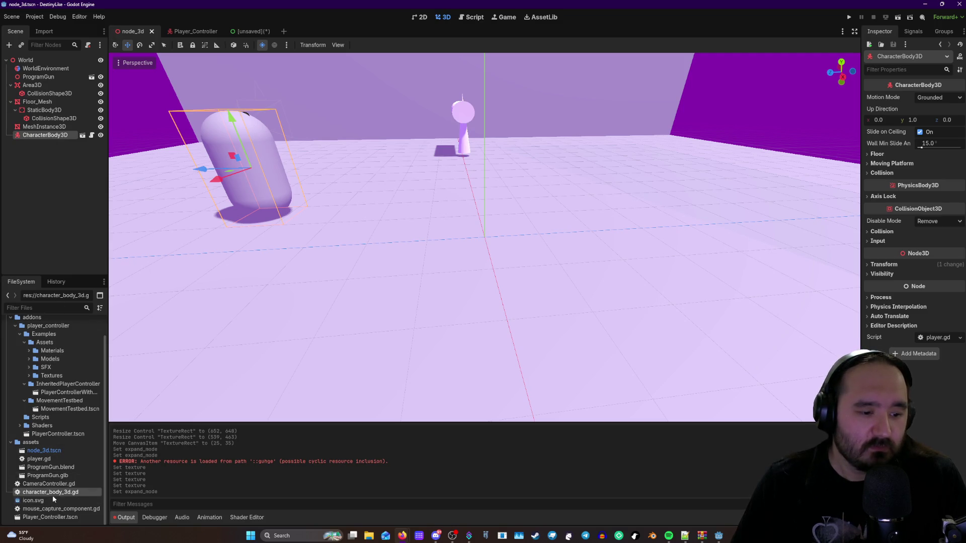
{"action": "left_click", "coordinate": [230, 32]}
- Save the UI scene as ui_controller.tscn in the assets folder
{"action": "right_click", "coordinate": [231, 31]}
{"action": "left_click", "coordinate": [260, 55]}
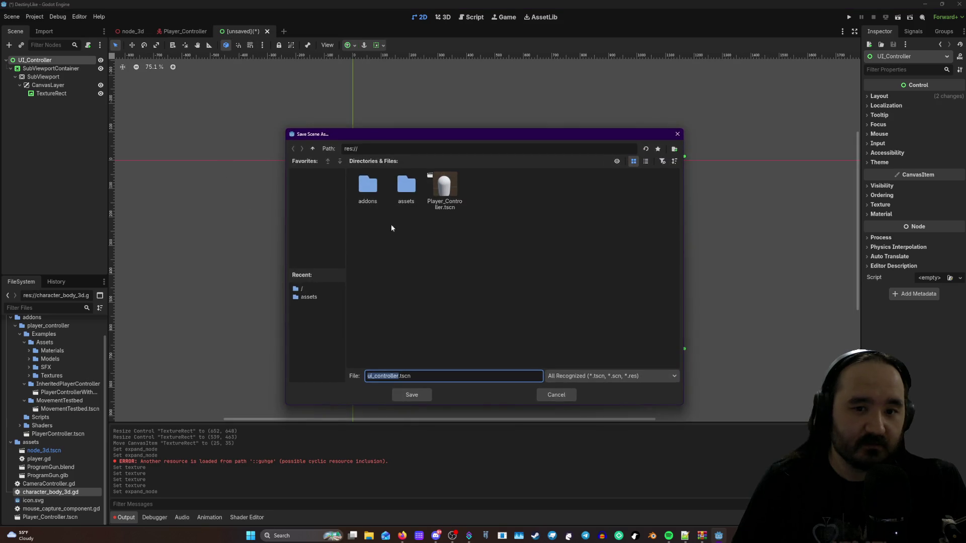
{"action": "double_click", "coordinate": [404, 188]}
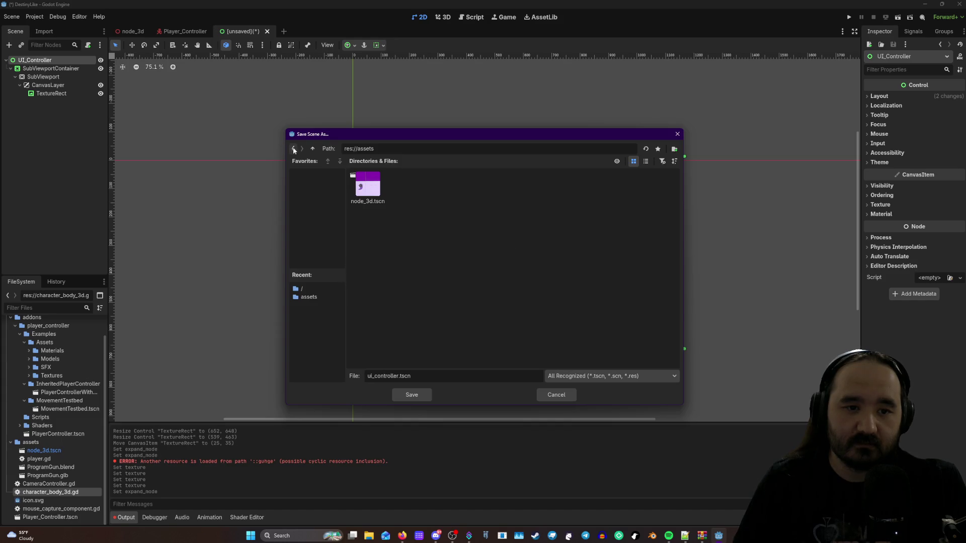
{"action": "left_click", "coordinate": [417, 398]}
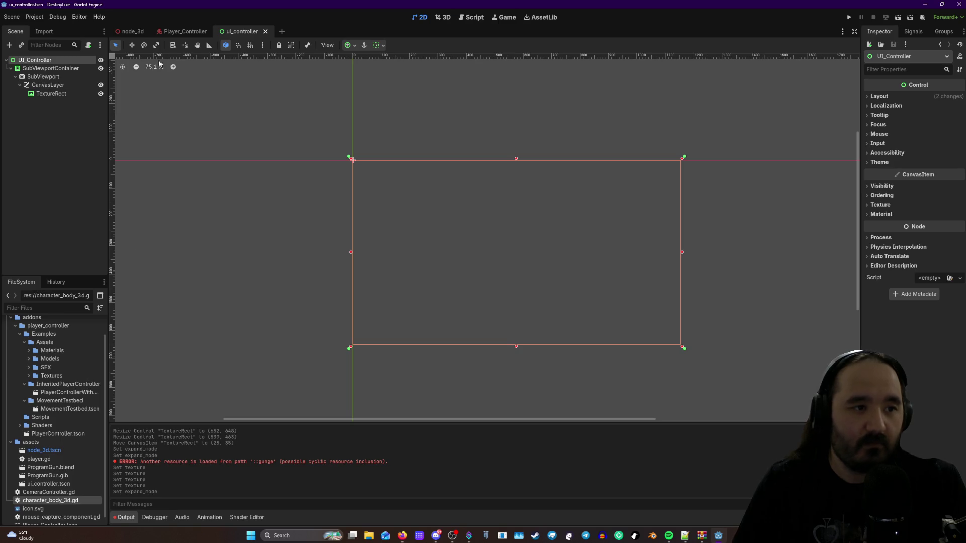
{"action": "left_click", "coordinate": [185, 31]}
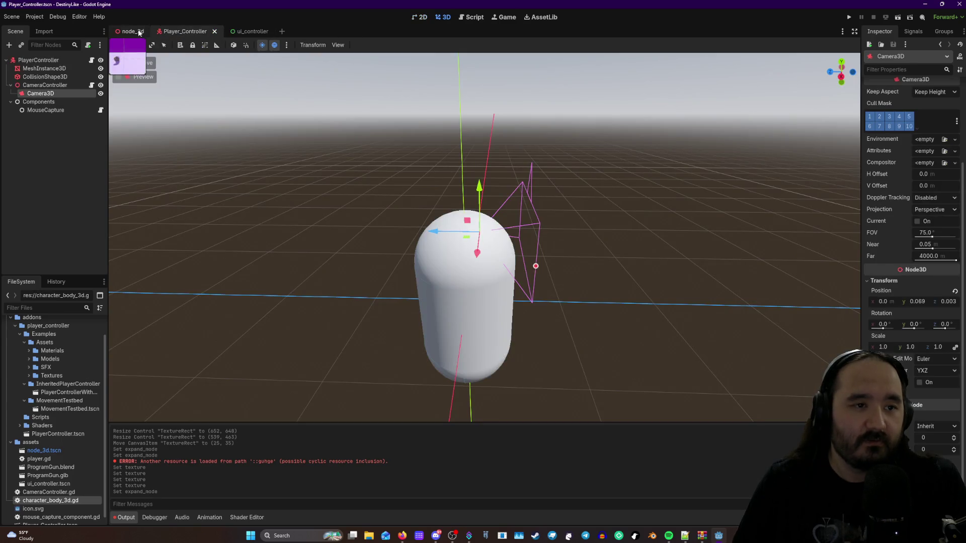
{"action": "left_click", "coordinate": [131, 31]}
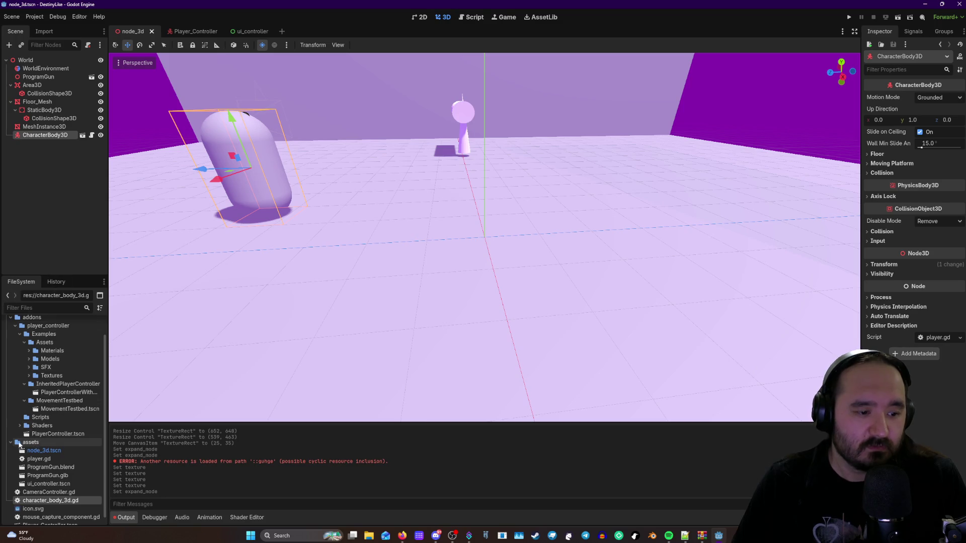
{"action": "scroll", "coordinate": [9, 382], "scroll_direction": "up", "scroll_amount": 2}
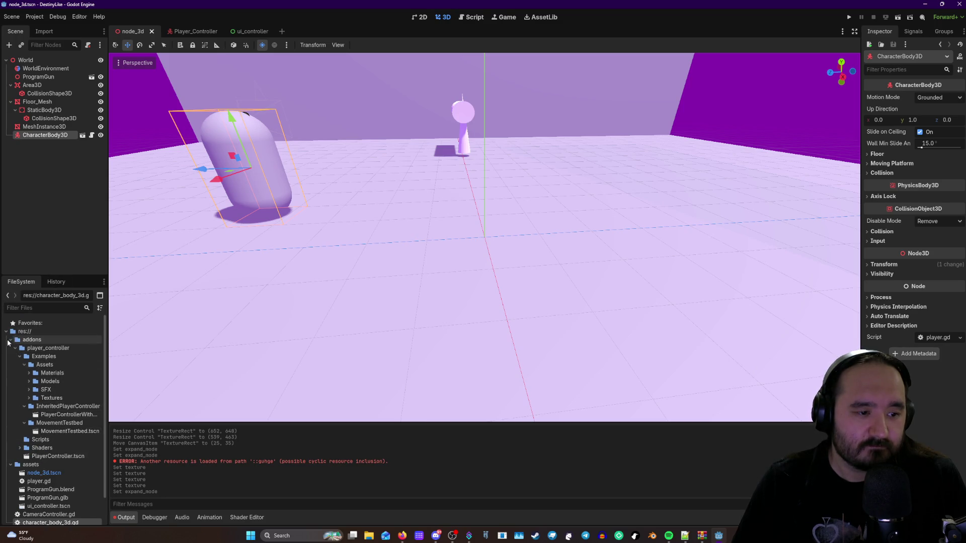
{"action": "left_click", "coordinate": [10, 341]}
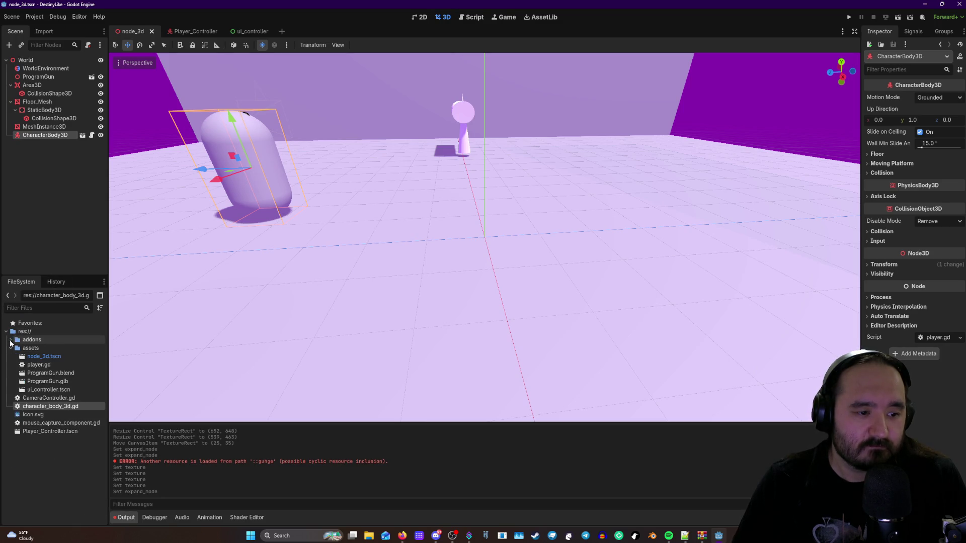
{"action": "left_click", "coordinate": [42, 390]}
{"action": "left_click_drag", "start_coordinate": [42, 390], "coordinate": [343, 261]}
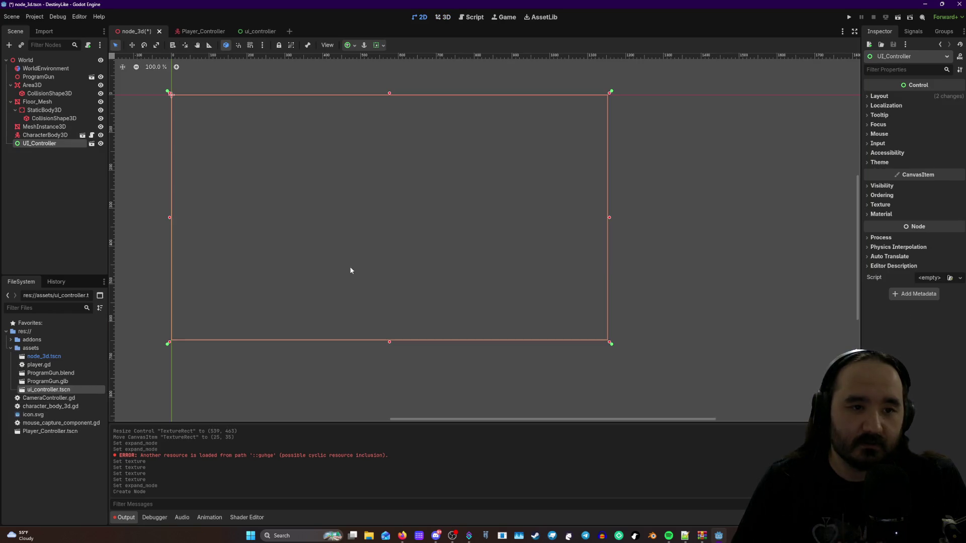
{"action": "scroll", "coordinate": [367, 286], "scroll_direction": "down", "scroll_amount": 1}
{"action": "scroll", "coordinate": [380, 290], "scroll_direction": "down", "scroll_amount": 4}
{"action": "scroll", "coordinate": [379, 291], "scroll_direction": "up", "scroll_amount": 4}
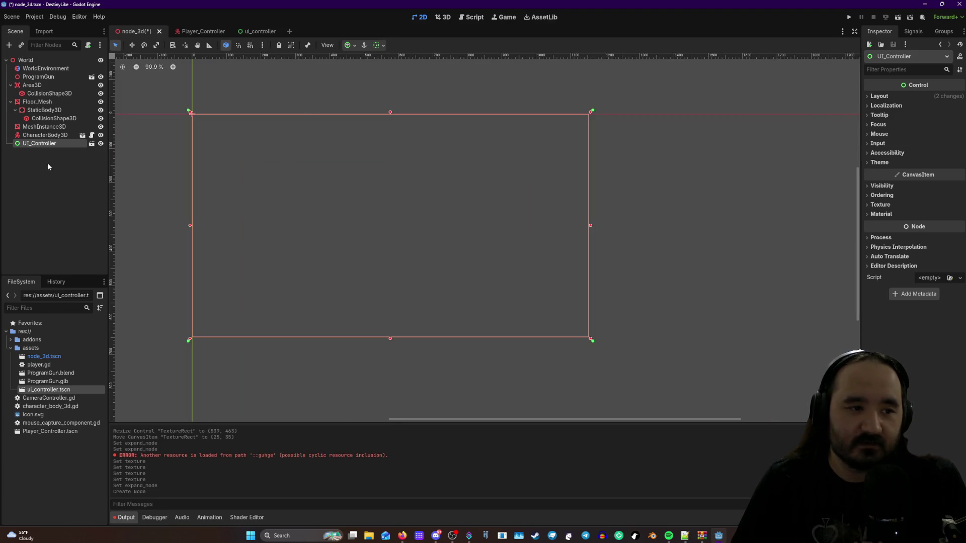
{"action": "left_click_drag", "start_coordinate": [40, 145], "coordinate": [45, 138]}
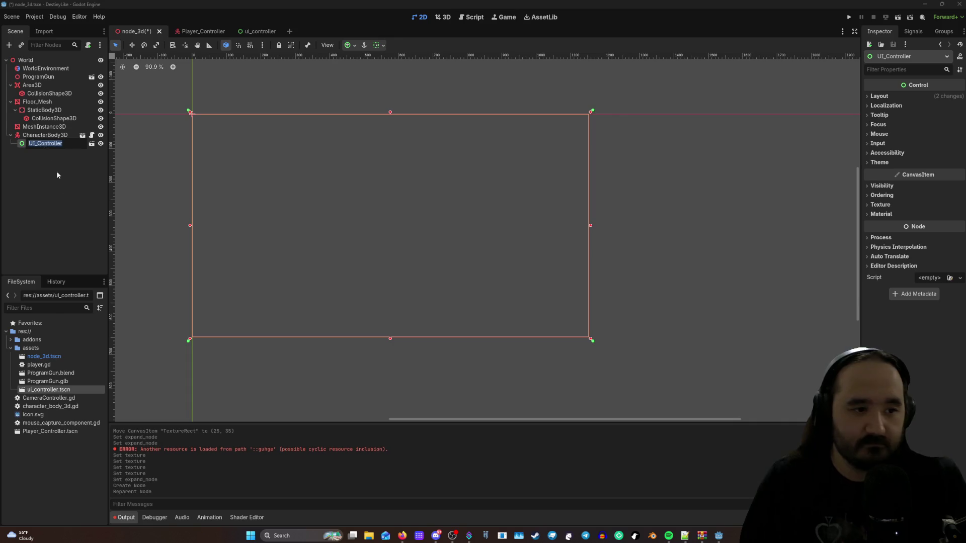
{"action": "key", "text": "F2"}
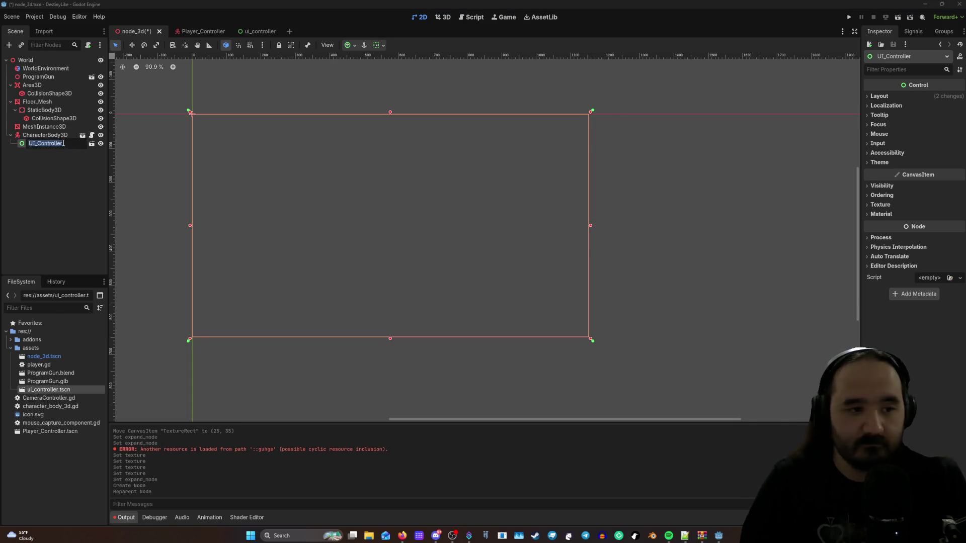
{"action": "key", "text": "Escape"}
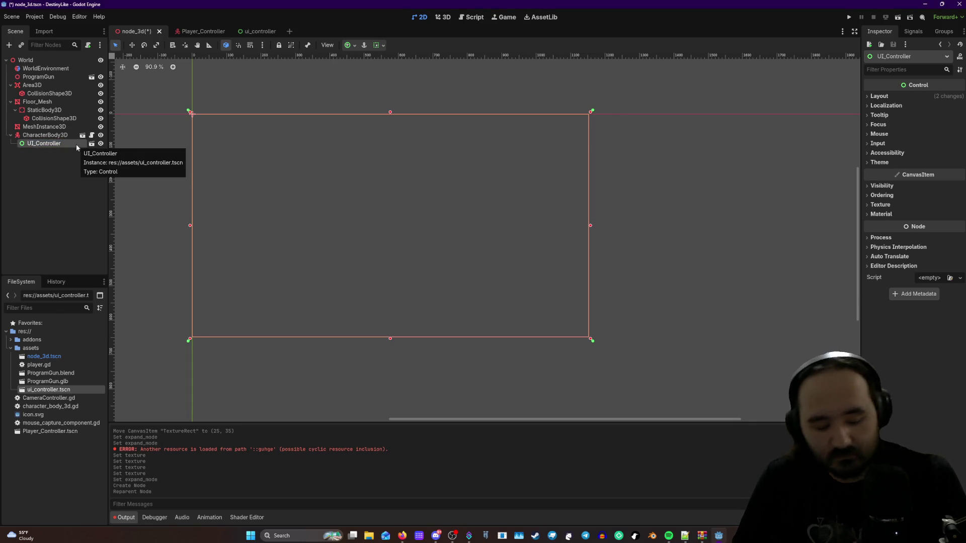
{"action": "key", "text": "ctrl+z"}
{"action": "key", "text": "ctrl+z"}
{"action": "key", "text": "ctrl+Tab"}
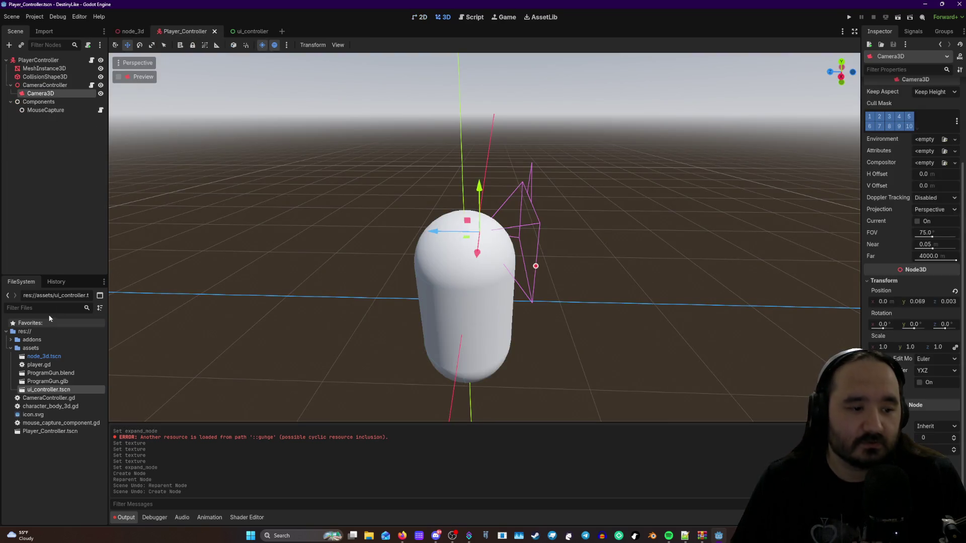
- Instance ui_controller.tscn under Camera3D in Player_Controller and run the game from node_3d
{"action": "left_click_drag", "start_coordinate": [48, 389], "coordinate": [55, 94]}
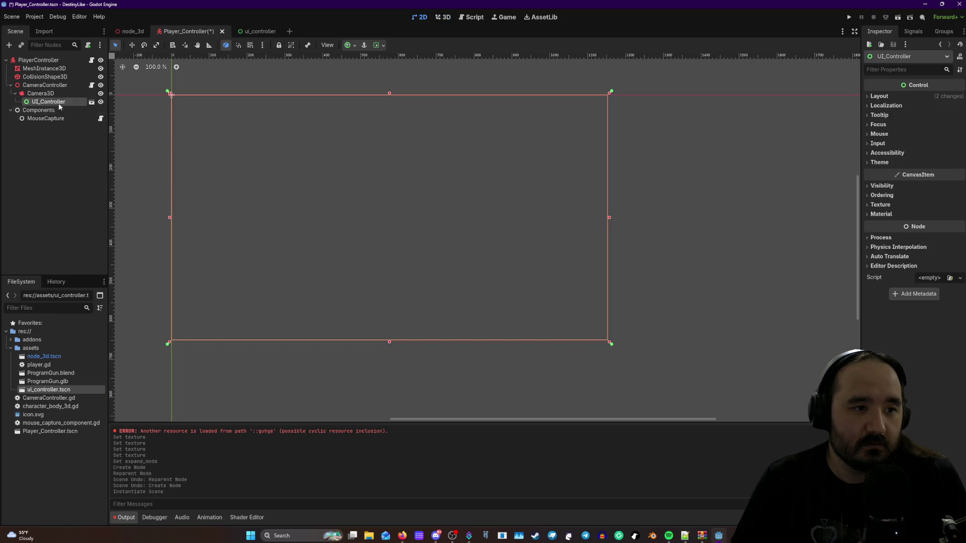
{"action": "left_click", "coordinate": [59, 93]}
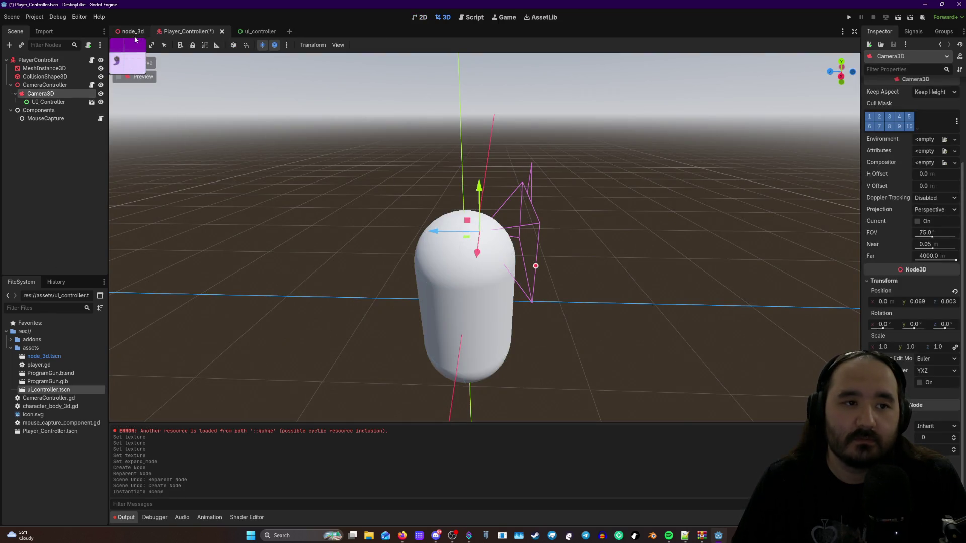
{"action": "left_click", "coordinate": [135, 32]}
{"action": "left_click", "coordinate": [849, 18]}
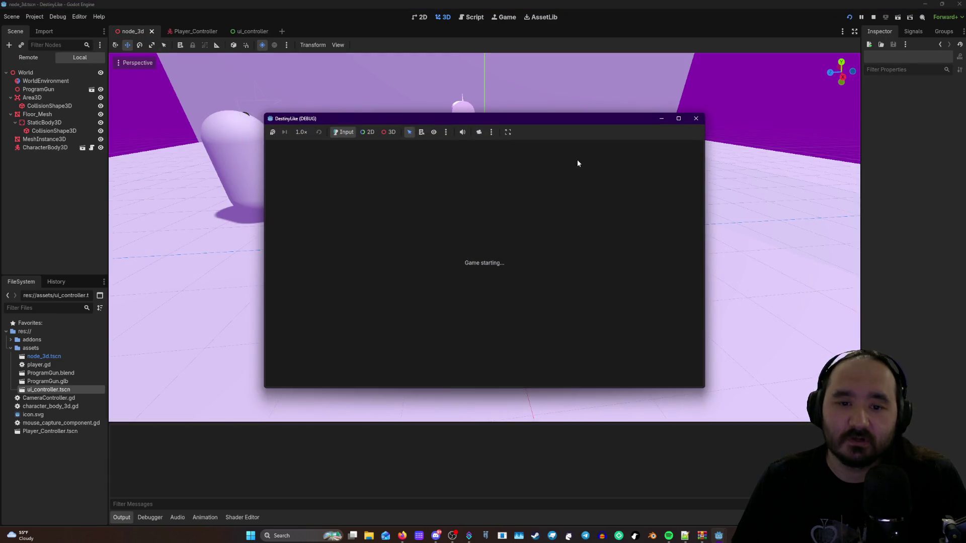
- Walk forward with W to check the grey UI overlay, then stop the game with F8
{"action": "key", "text": "w"}
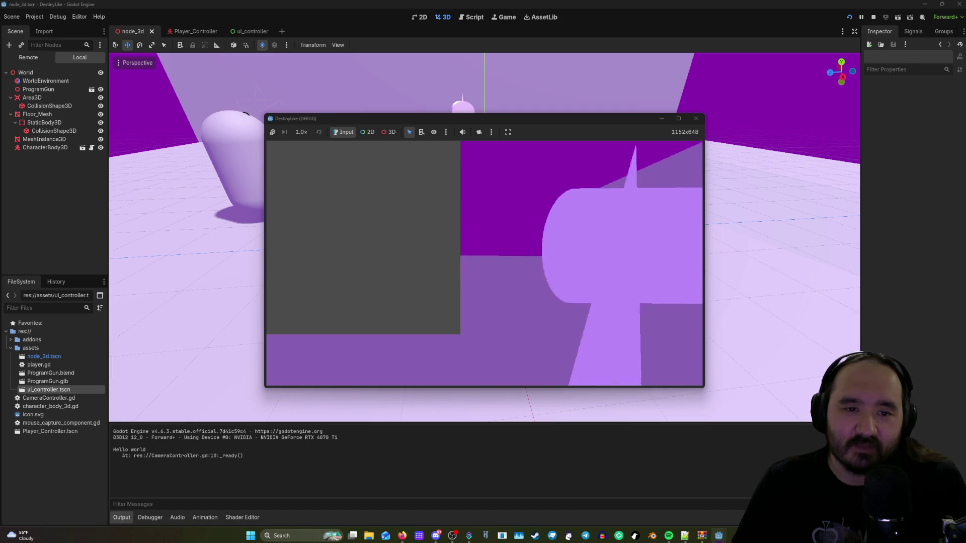
{"action": "key", "text": "F8"}
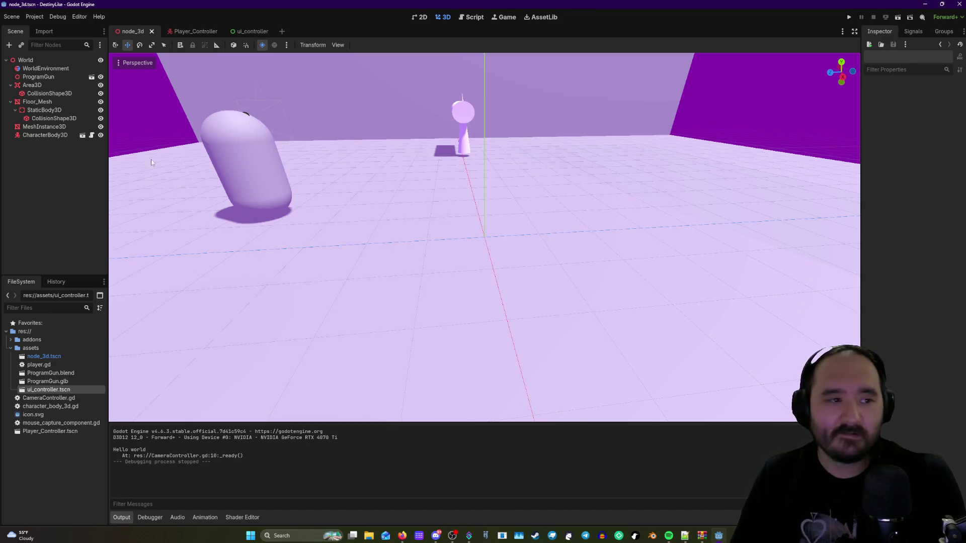
- Open the ui_controller scene and expand its Visibility, Ordering and Localization Inspector sections
{"action": "left_click", "coordinate": [248, 31]}
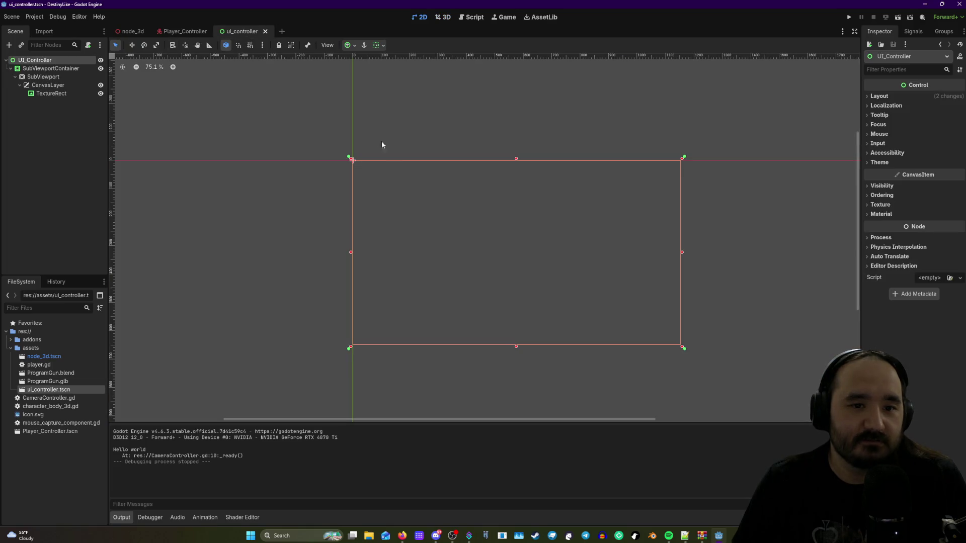
{"action": "right_click", "coordinate": [42, 61]}
{"action": "left_click", "coordinate": [884, 90]}
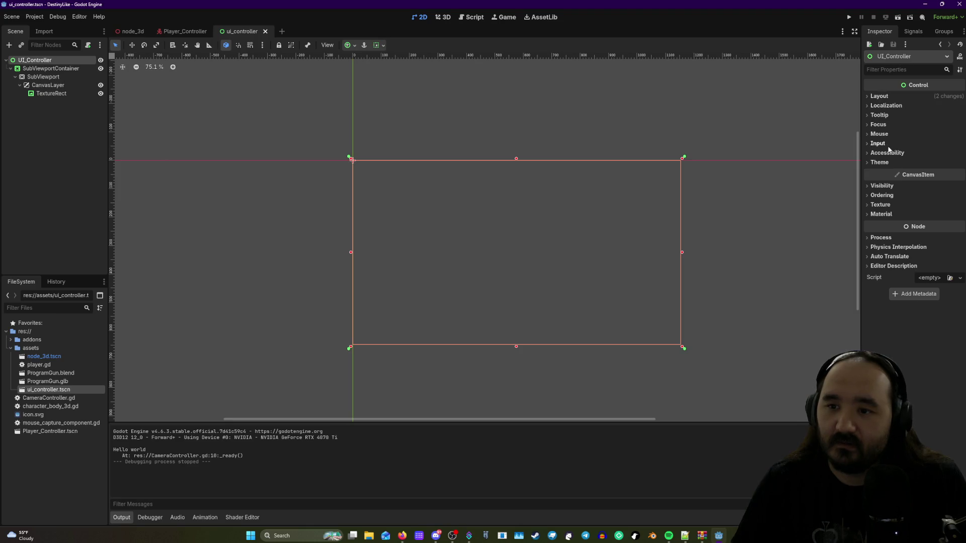
{"action": "left_click", "coordinate": [882, 186]}
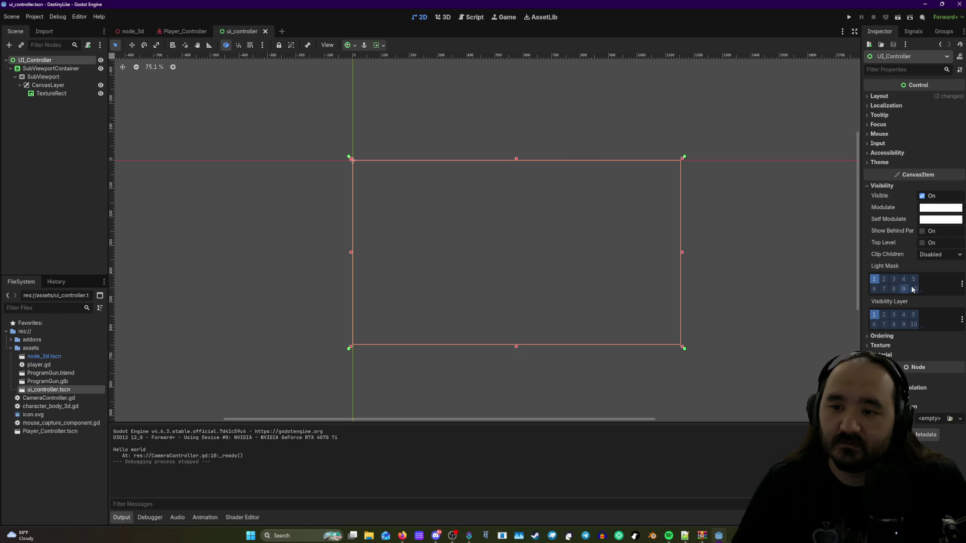
{"action": "left_click", "coordinate": [881, 336]}
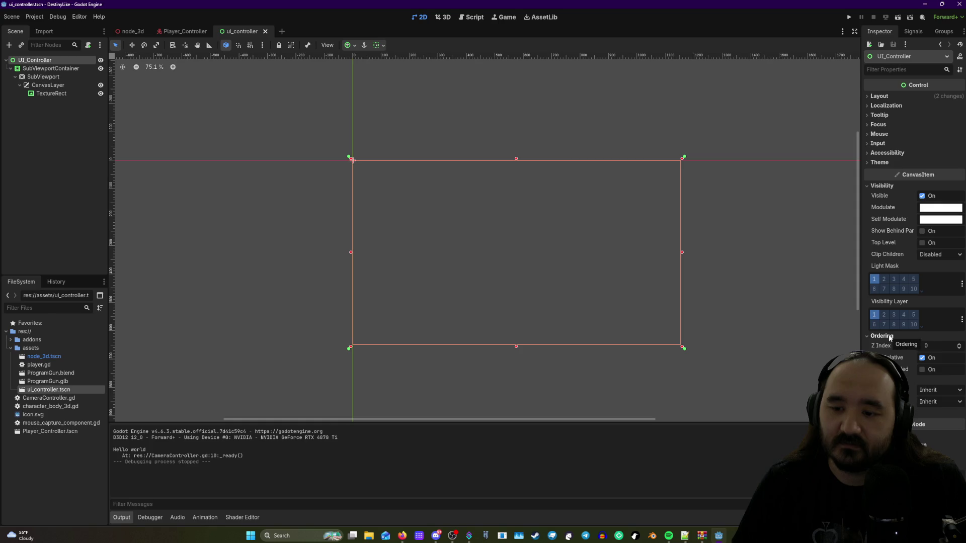
{"action": "left_click", "coordinate": [882, 413]}
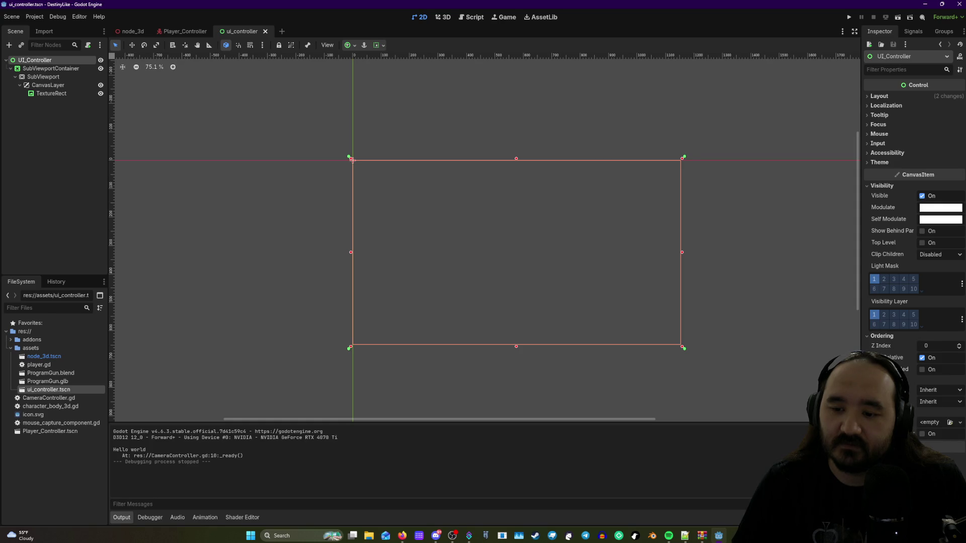
{"action": "left_click", "coordinate": [881, 413]}
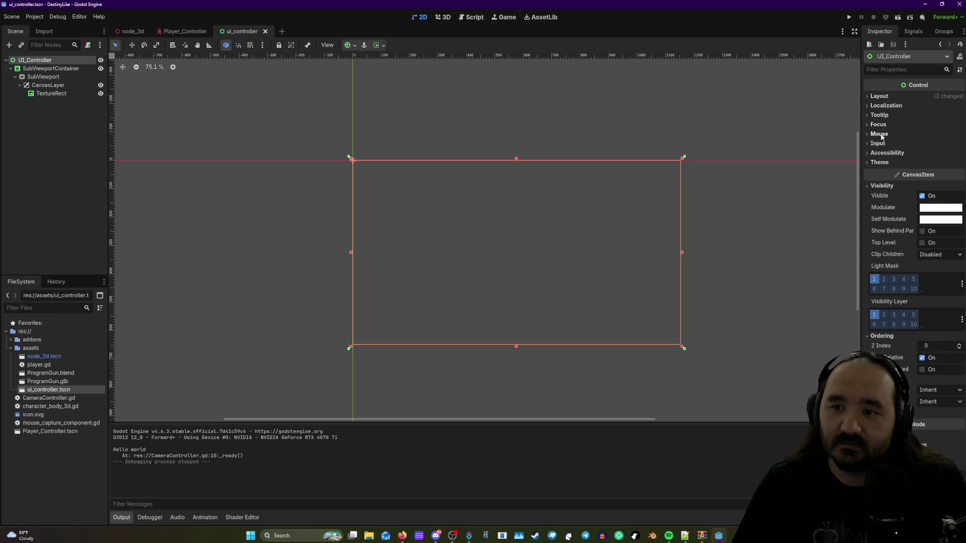
{"action": "left_click", "coordinate": [886, 106]}
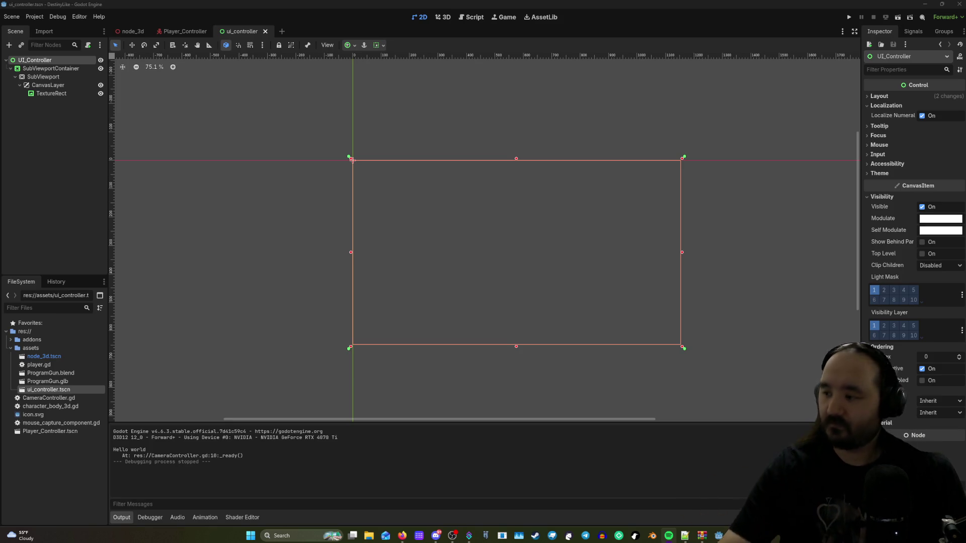
{"action": "key", "text": "alt+Tab"}
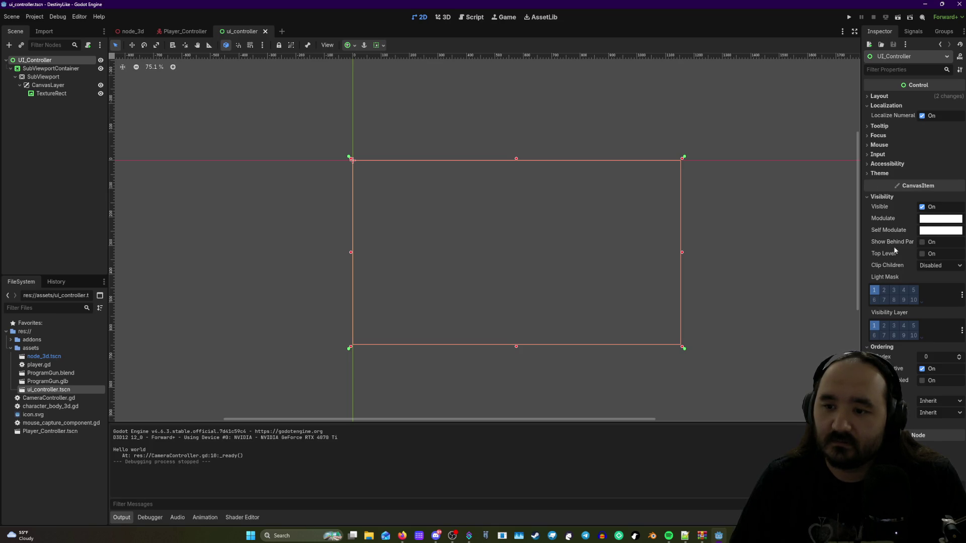
- Expand and collapse the UI_Controller's Tooltip, Layout, Mouse and Theme sections
{"action": "left_click", "coordinate": [869, 126]}
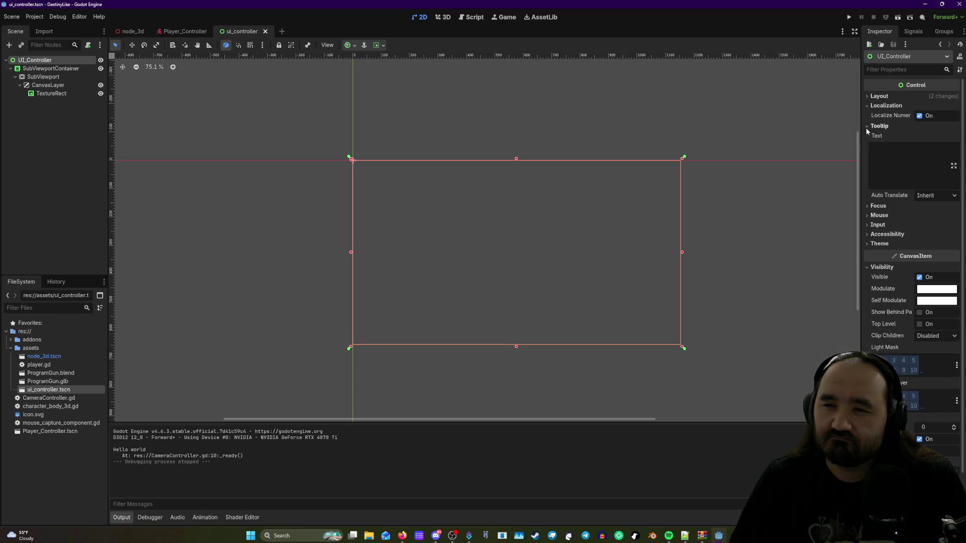
{"action": "left_click", "coordinate": [869, 126]}
{"action": "left_click", "coordinate": [867, 96]}
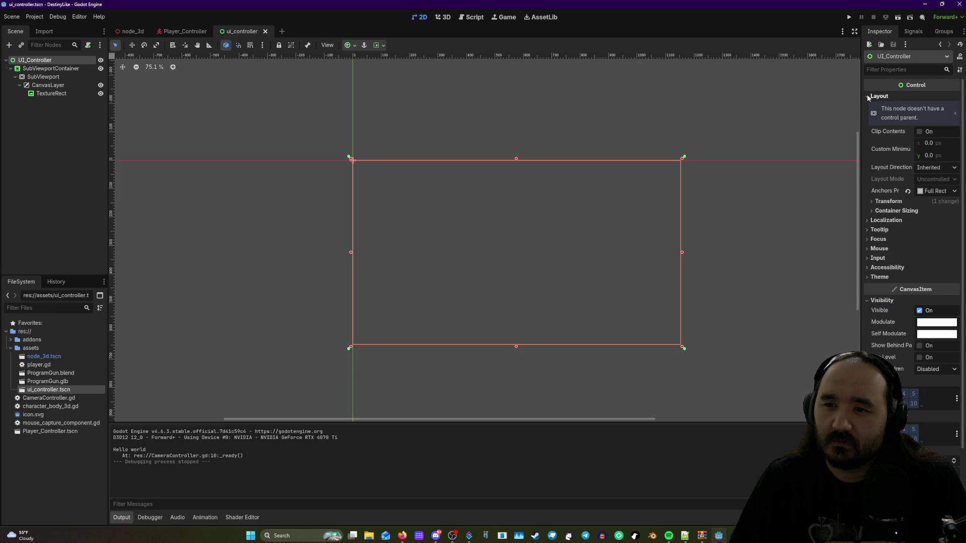
{"action": "left_click", "coordinate": [867, 96]}
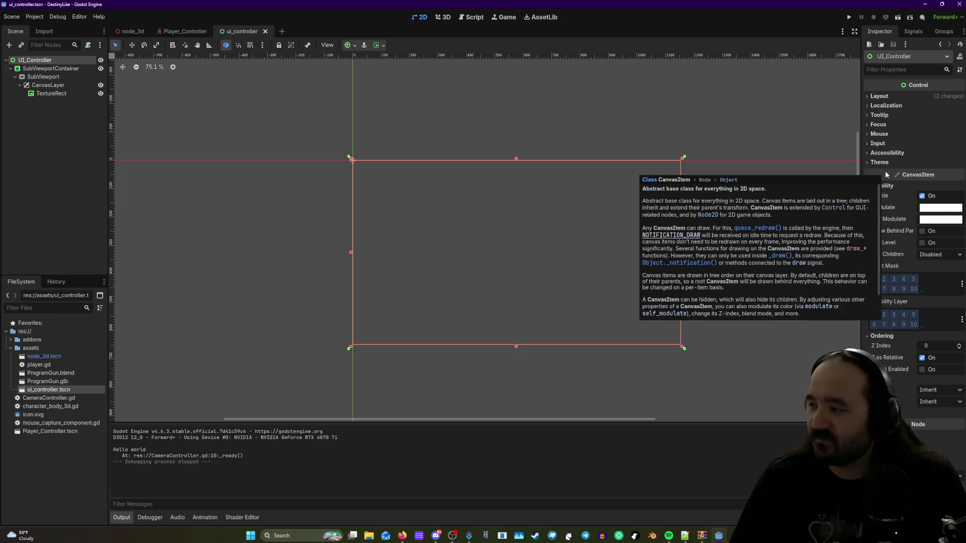
{"action": "left_click", "coordinate": [868, 134]}
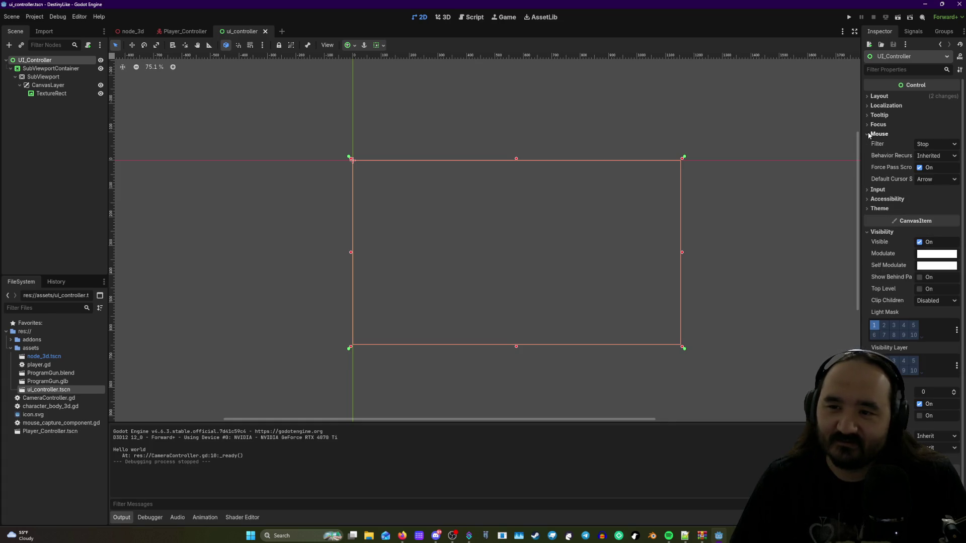
{"action": "left_click", "coordinate": [869, 134]}
{"action": "left_click", "coordinate": [869, 163]}
{"action": "left_click", "coordinate": [868, 164]}
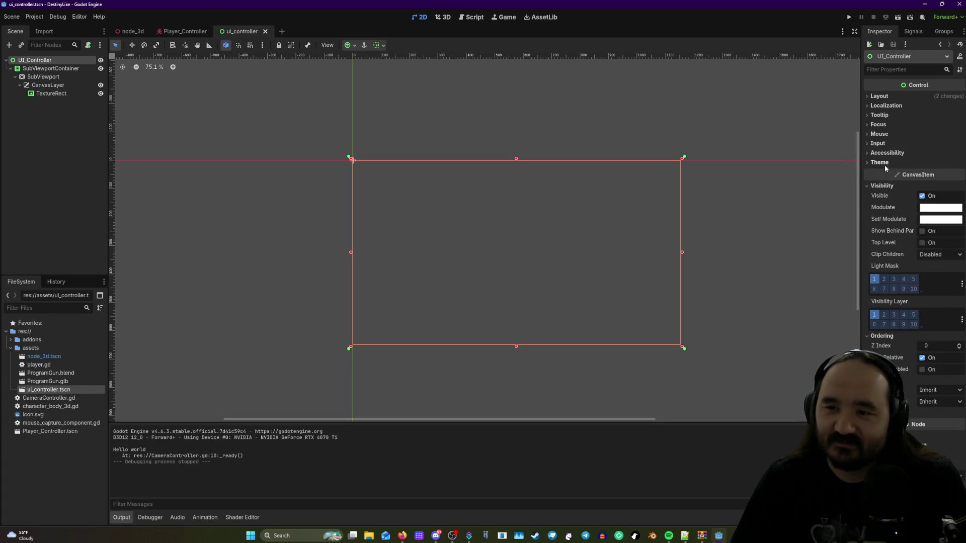
- Move UI_Controller to visibility layer 3 instead of 1, leaving Texture Filter at Inherit
{"action": "left_click", "coordinate": [922, 196]}
{"action": "left_click", "coordinate": [922, 196]}
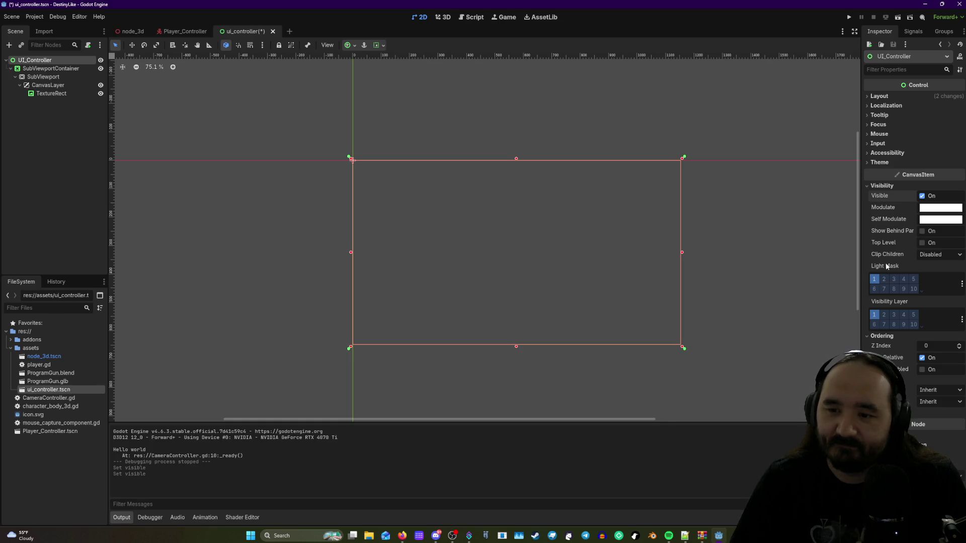
{"action": "left_click", "coordinate": [894, 319]}
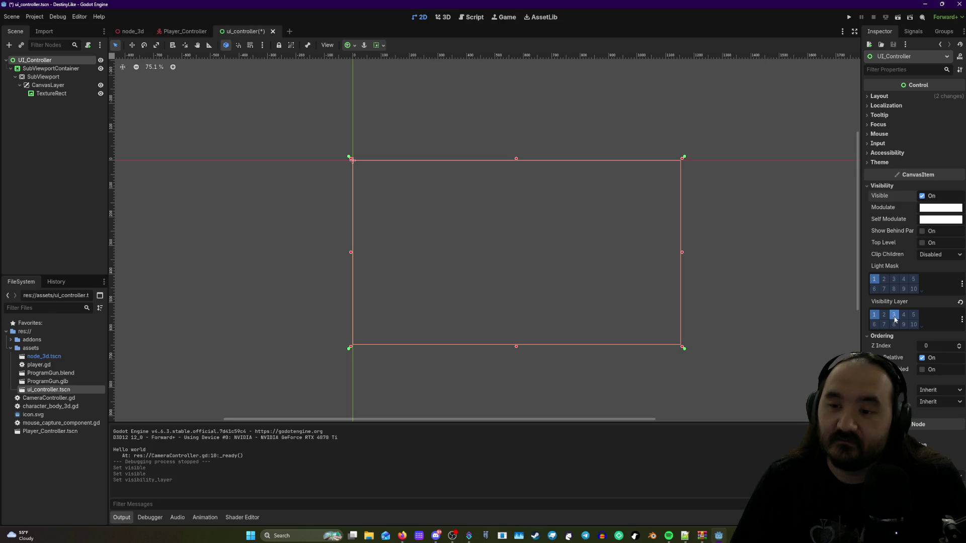
{"action": "left_click", "coordinate": [874, 317]}
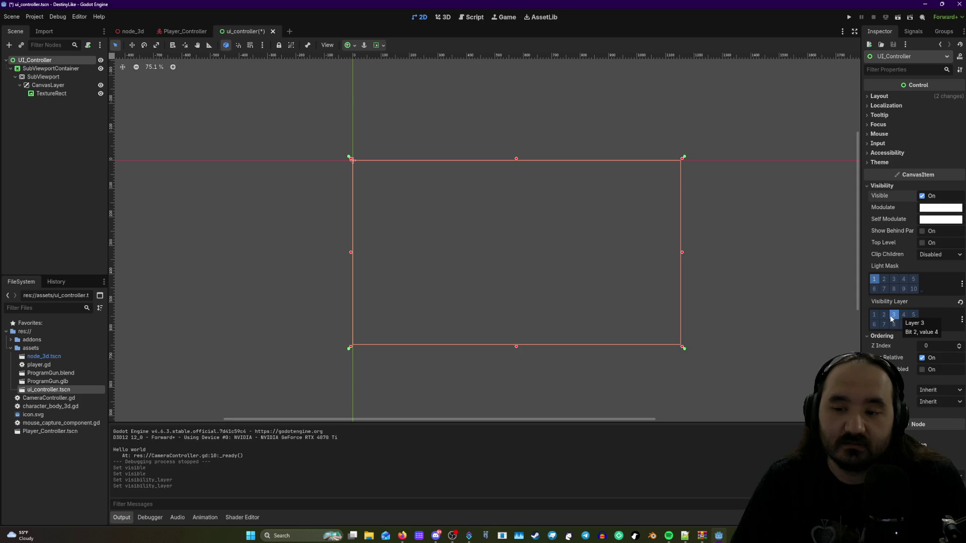
{"action": "left_click", "coordinate": [931, 391]}
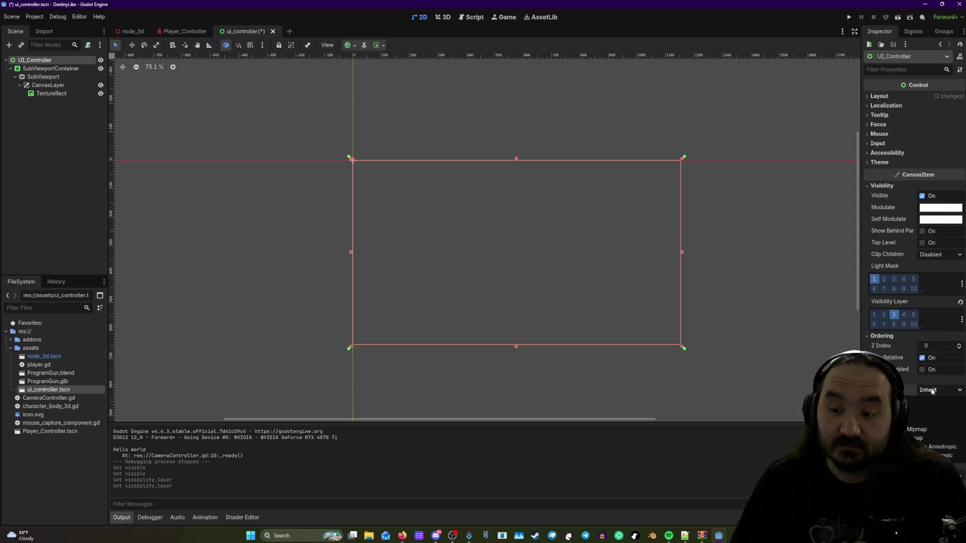
{"action": "left_click", "coordinate": [932, 390]}
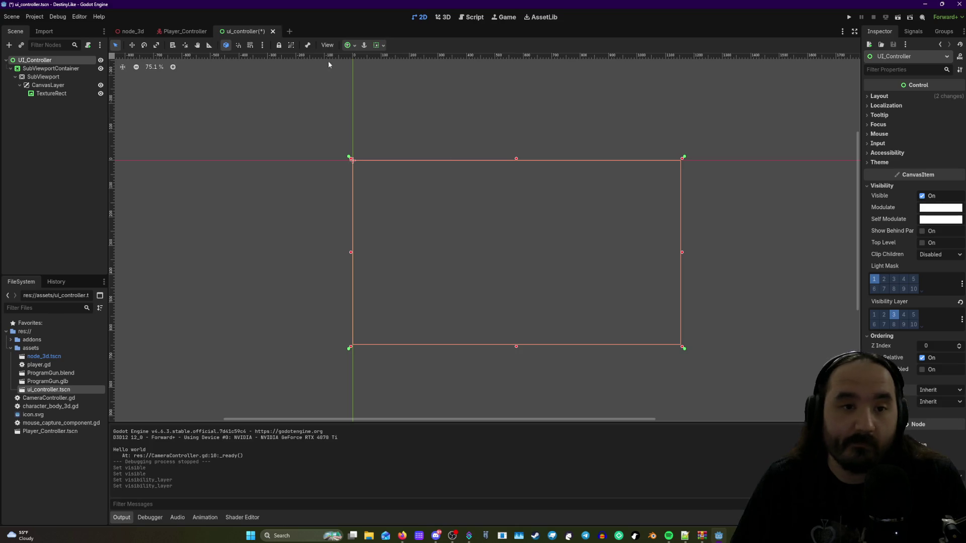
{"action": "left_click", "coordinate": [184, 33]}
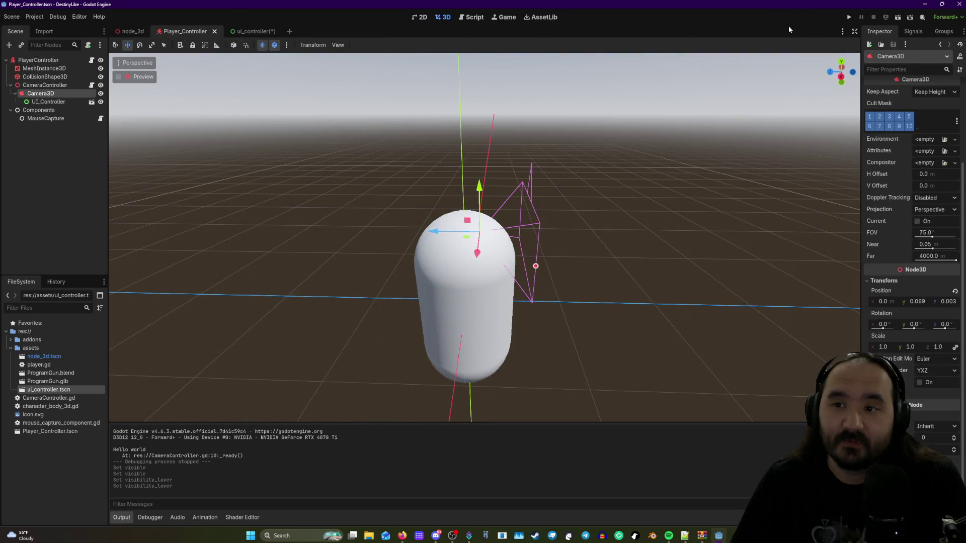
{"action": "left_click", "coordinate": [850, 17]}
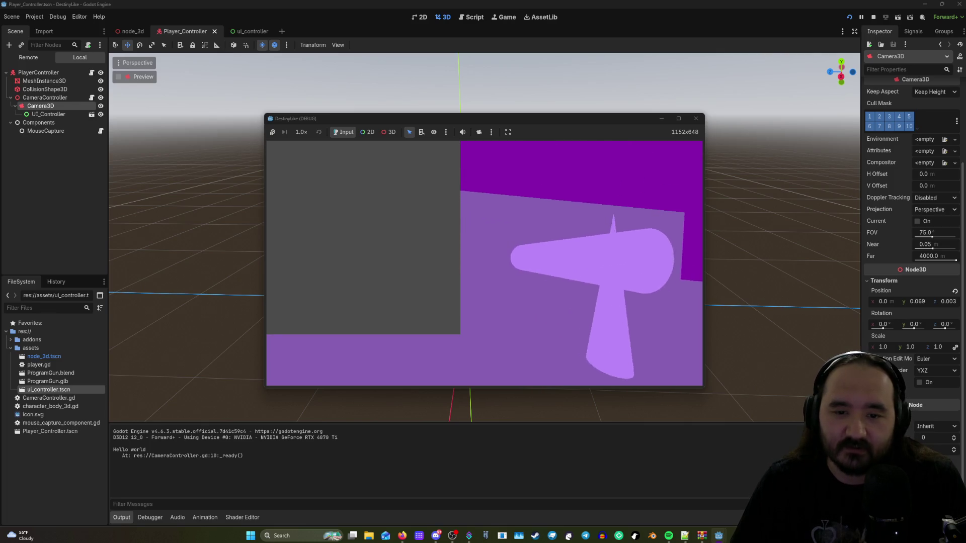
{"action": "key", "text": "F8"}
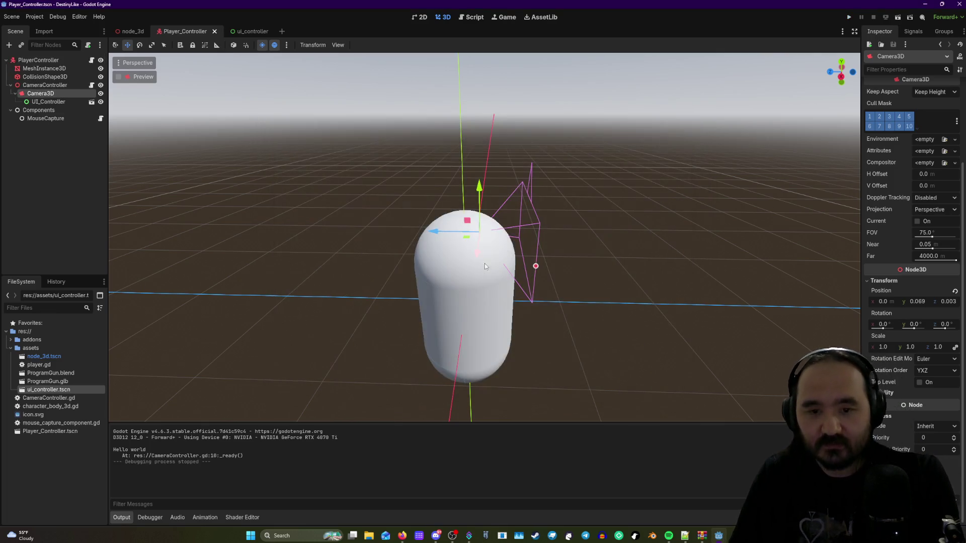
{"action": "left_click", "coordinate": [243, 31]}
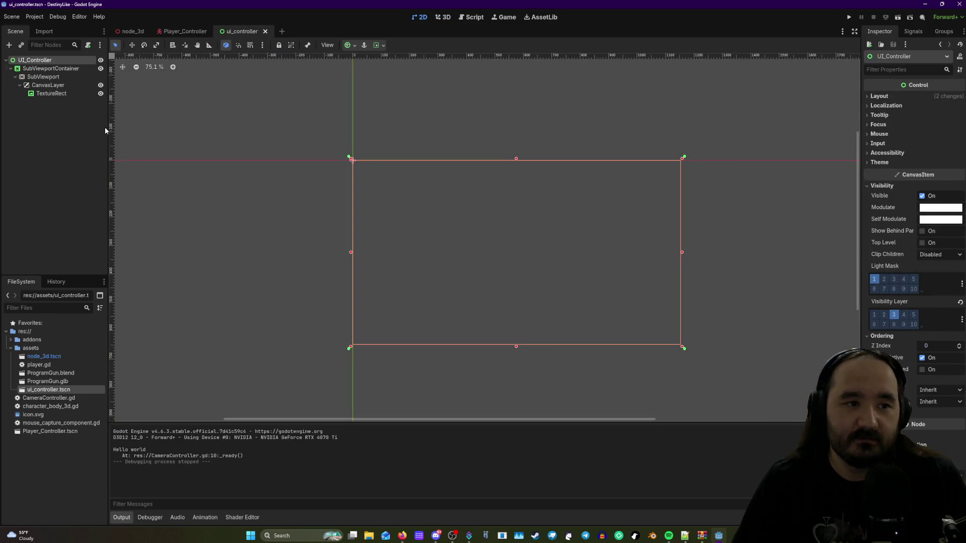
{"action": "left_click", "coordinate": [169, 31]}
{"action": "right_click", "coordinate": [43, 104]}
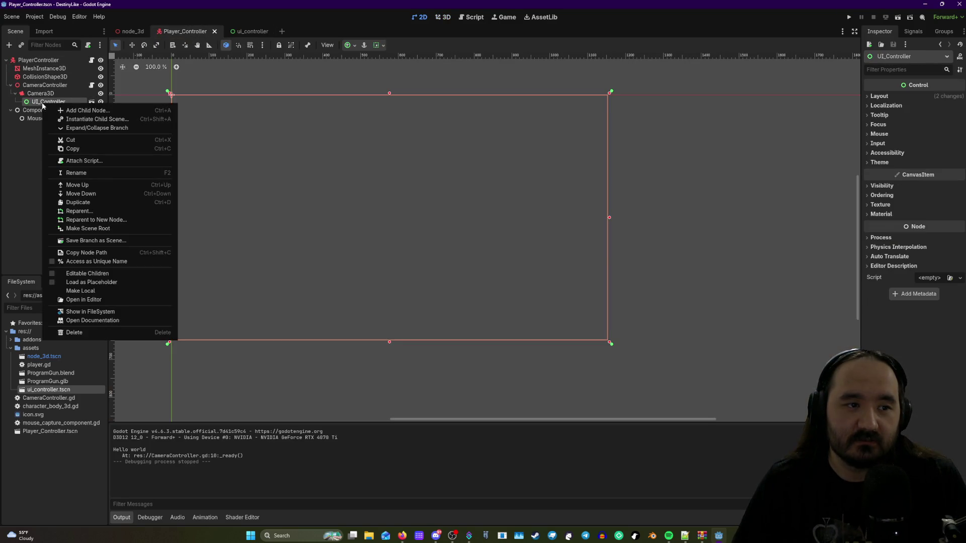
- Delete UI_Controller from Player_Controller and run the game without the overlay
{"action": "left_click", "coordinate": [76, 332]}
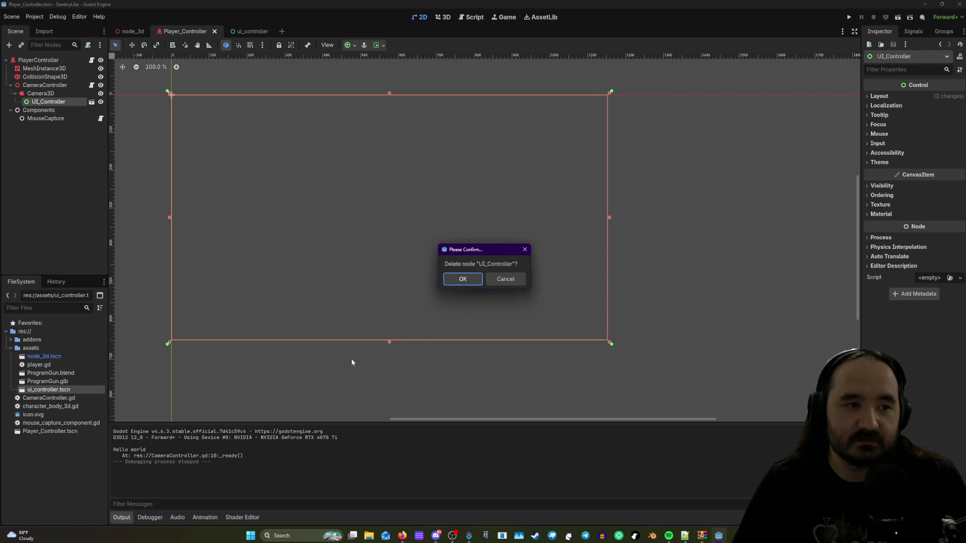
{"action": "left_click", "coordinate": [455, 278]}
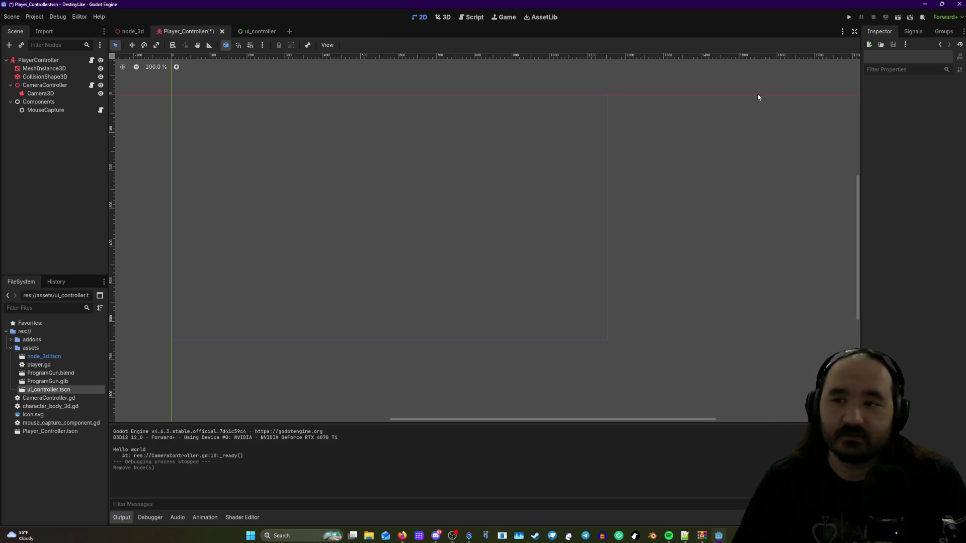
{"action": "left_click", "coordinate": [849, 18]}
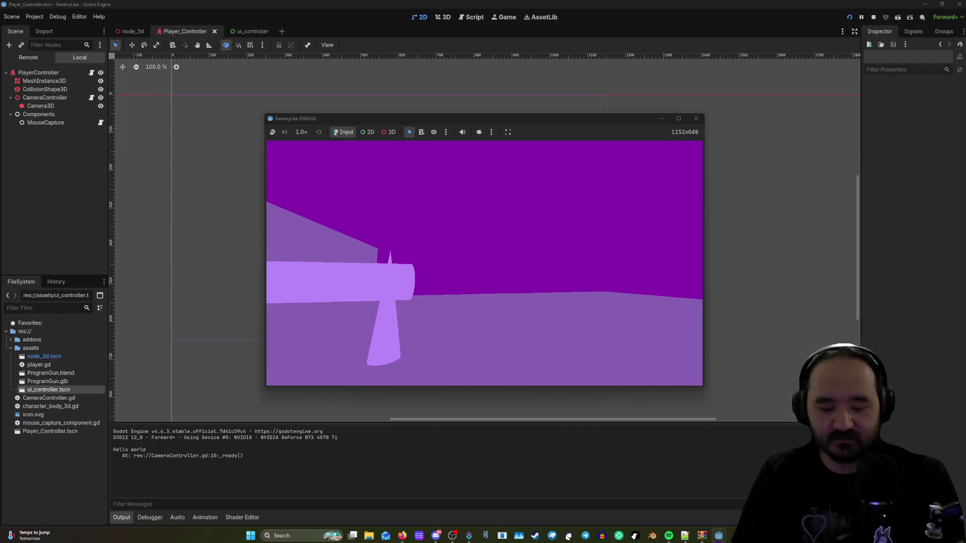
- Stop the running game and open the Input Map in Project Settings
{"action": "key", "text": "F8"}
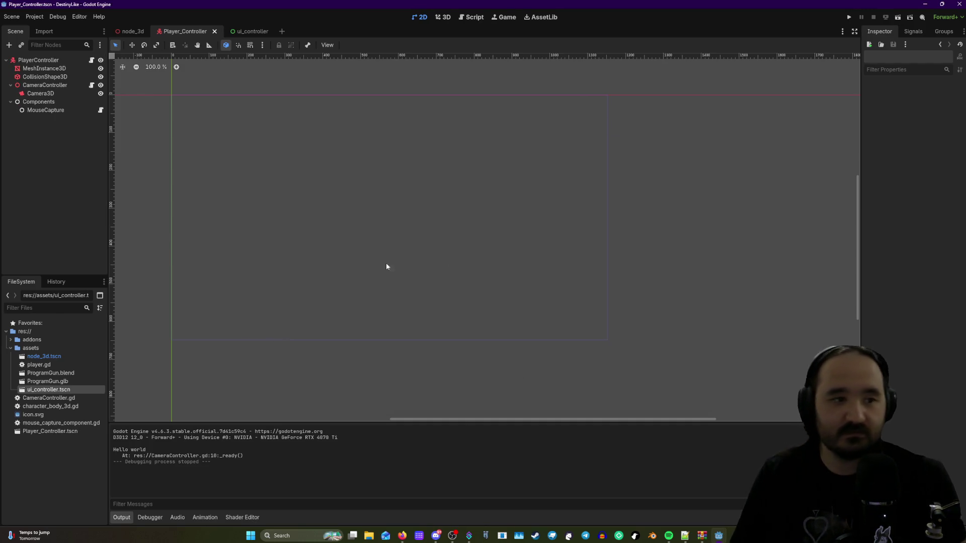
{"action": "left_click", "coordinate": [30, 17]}
{"action": "left_click", "coordinate": [48, 29]}
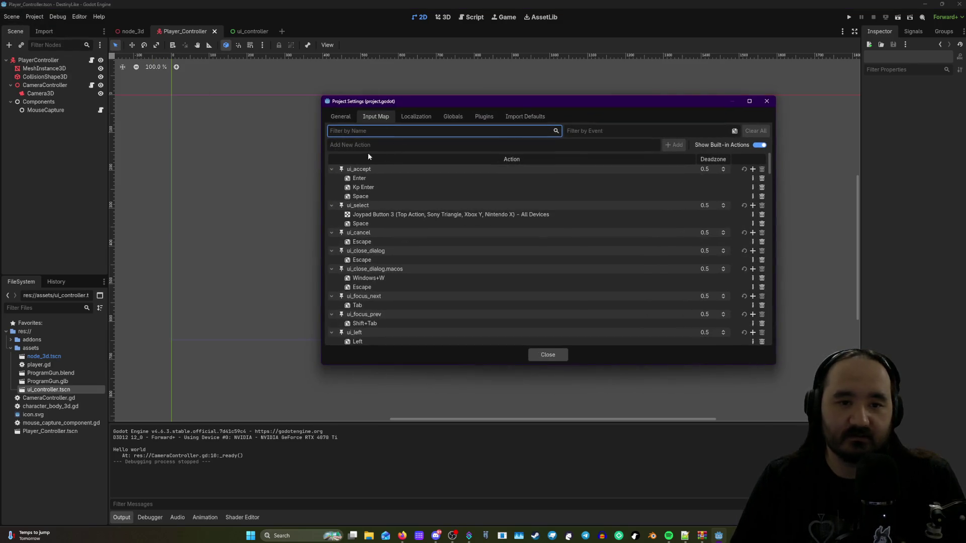
- Add a 'Pause' input action, hide built-in actions, and begin assigning its event
{"action": "left_click", "coordinate": [592, 143]}
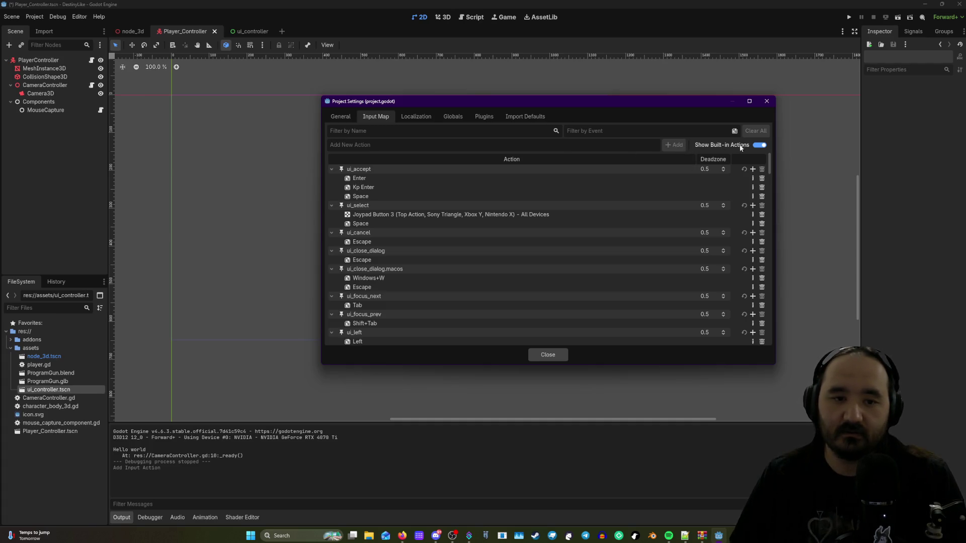
{"action": "left_click", "coordinate": [761, 146]}
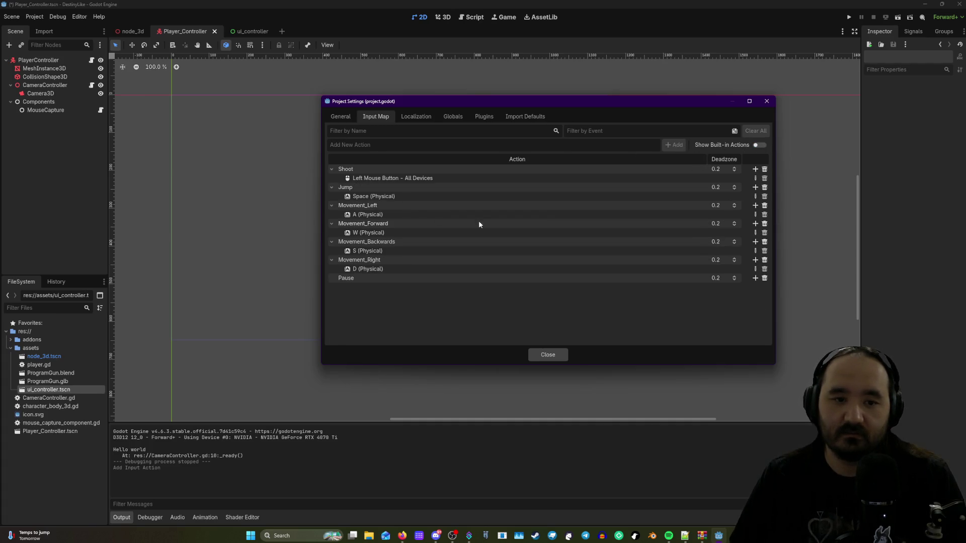
{"action": "left_click", "coordinate": [754, 279]}
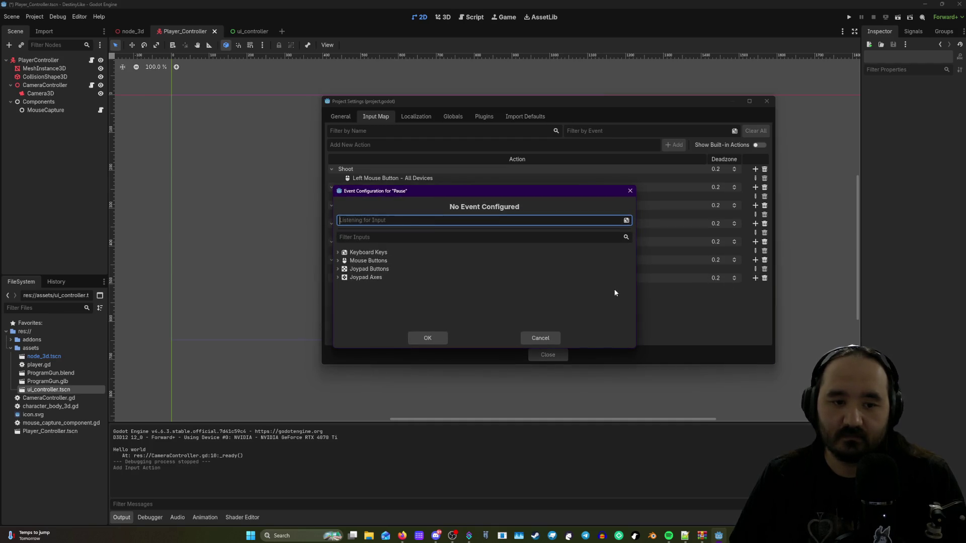
- Bind Escape to Pause and add a new Inventory action
{"action": "key", "text": "Escape"}
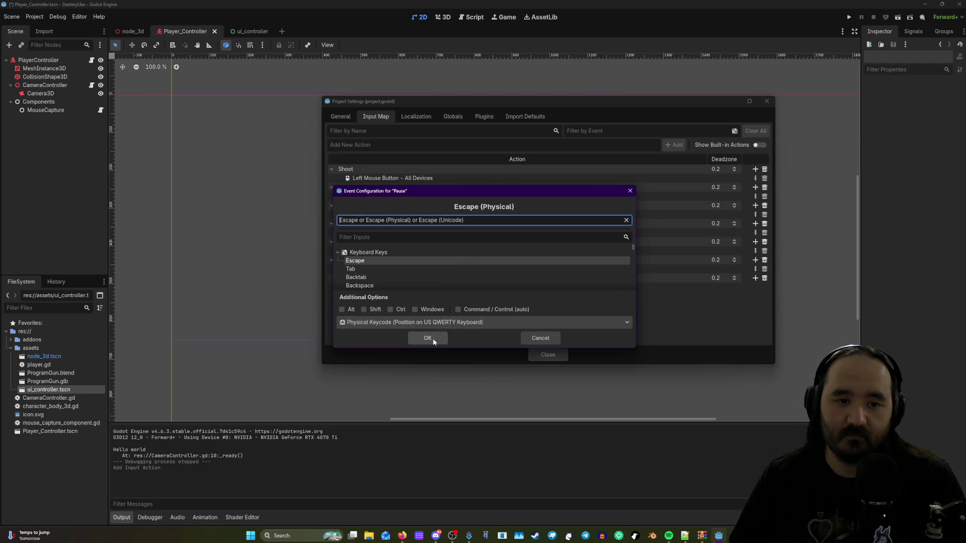
{"action": "left_click", "coordinate": [433, 338]}
{"action": "left_click", "coordinate": [419, 146]}
{"action": "type", "text": "Inventory"}
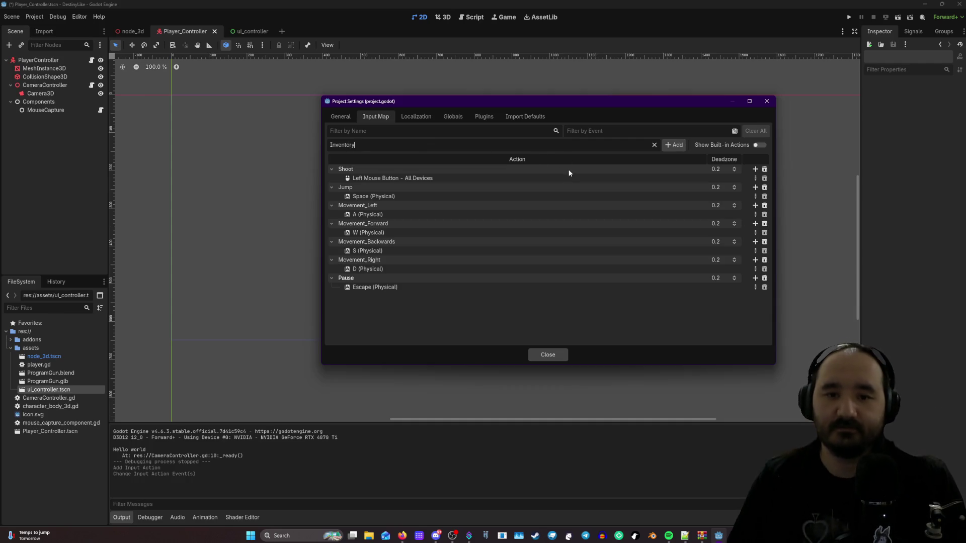
{"action": "left_click", "coordinate": [675, 146]}
- Bind the Tab key to the Inventory action
{"action": "left_click", "coordinate": [755, 296]}
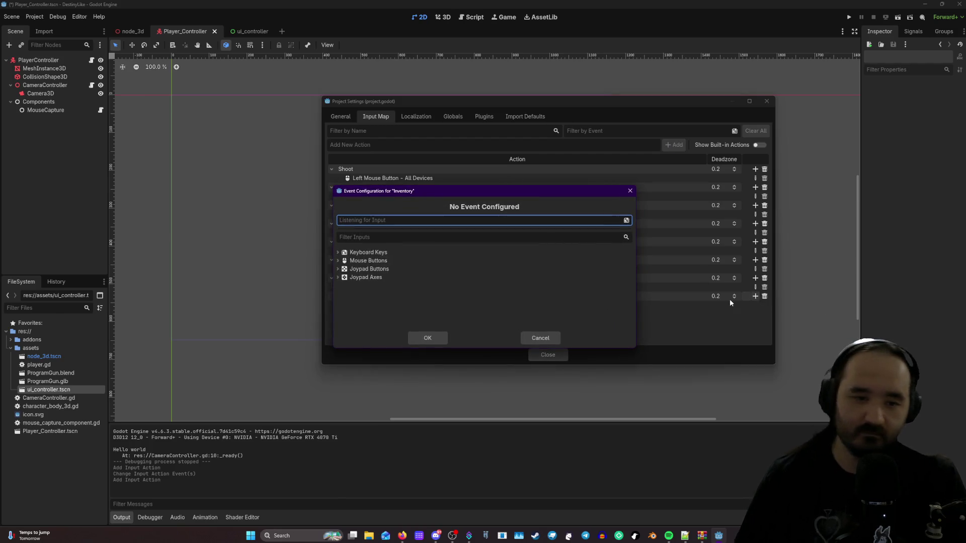
{"action": "key", "text": "shift"}
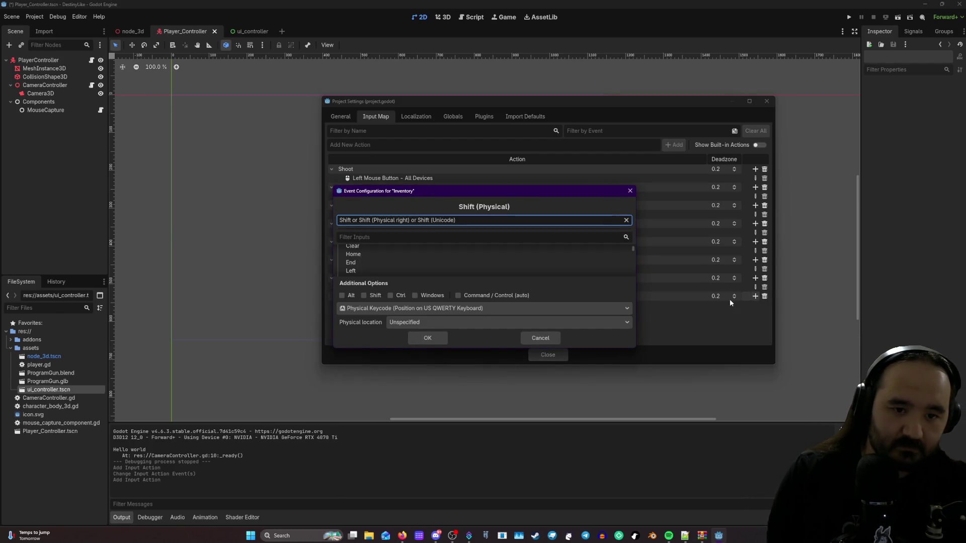
{"action": "key", "text": "t"}
{"action": "key", "text": "BackSpace"}
{"action": "key", "text": "Tab"}
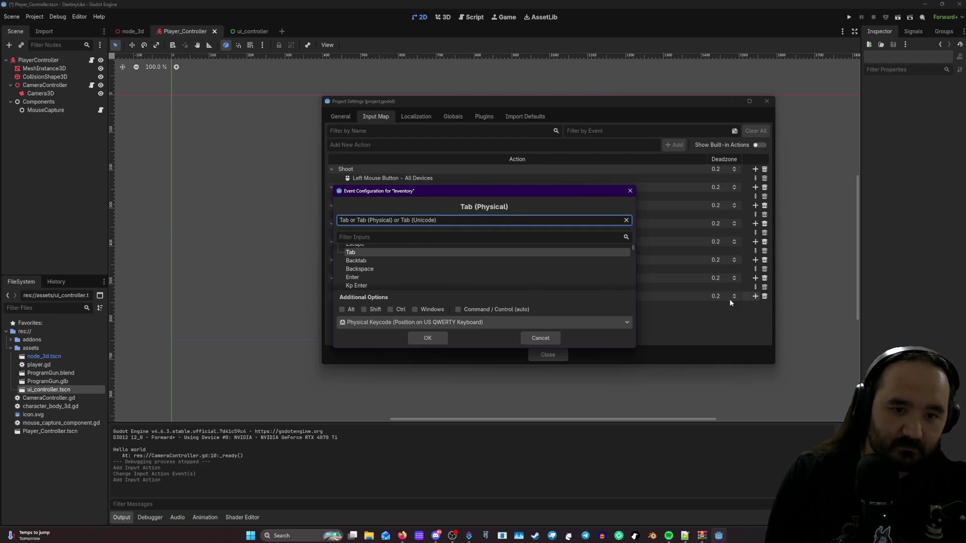
{"action": "left_click", "coordinate": [427, 338]}
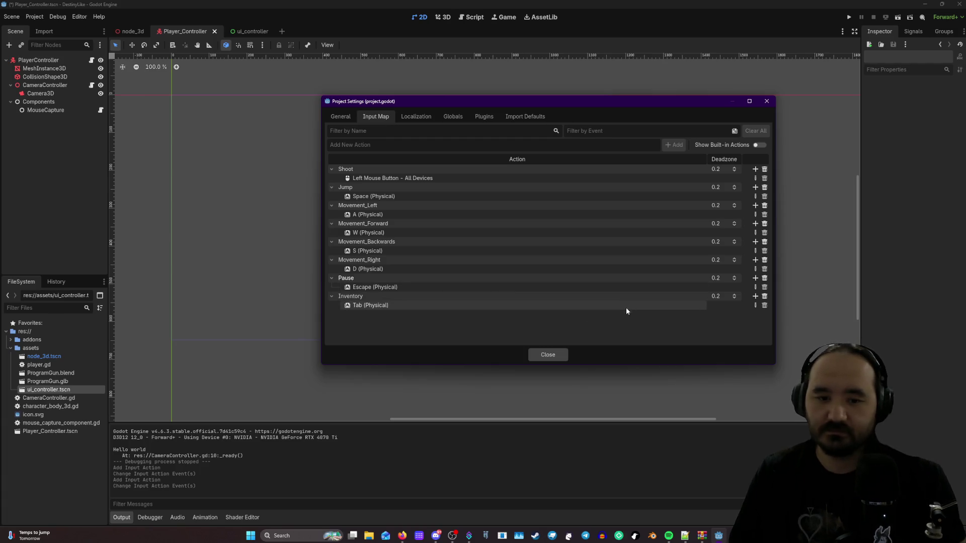
- Add I and B (Physical) as extra Inventory key bindings
{"action": "left_click", "coordinate": [756, 295]}
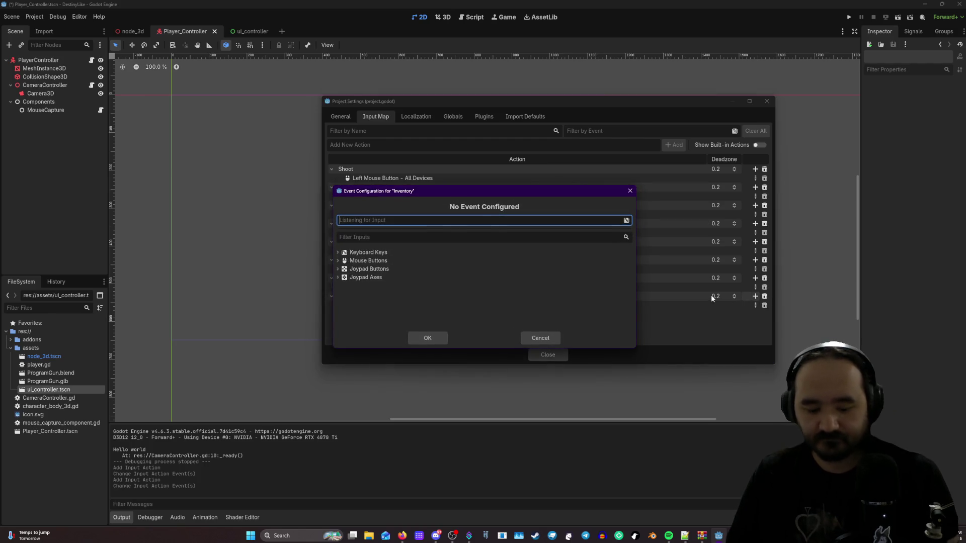
{"action": "key", "text": "i"}
{"action": "left_click", "coordinate": [437, 337]}
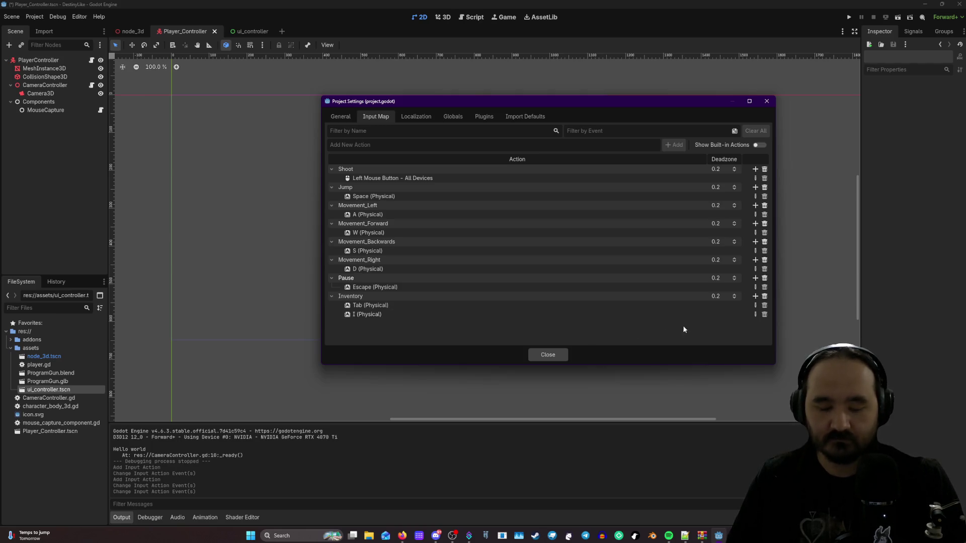
{"action": "left_click", "coordinate": [755, 296]}
{"action": "key", "text": "b"}
{"action": "left_click", "coordinate": [427, 338]}
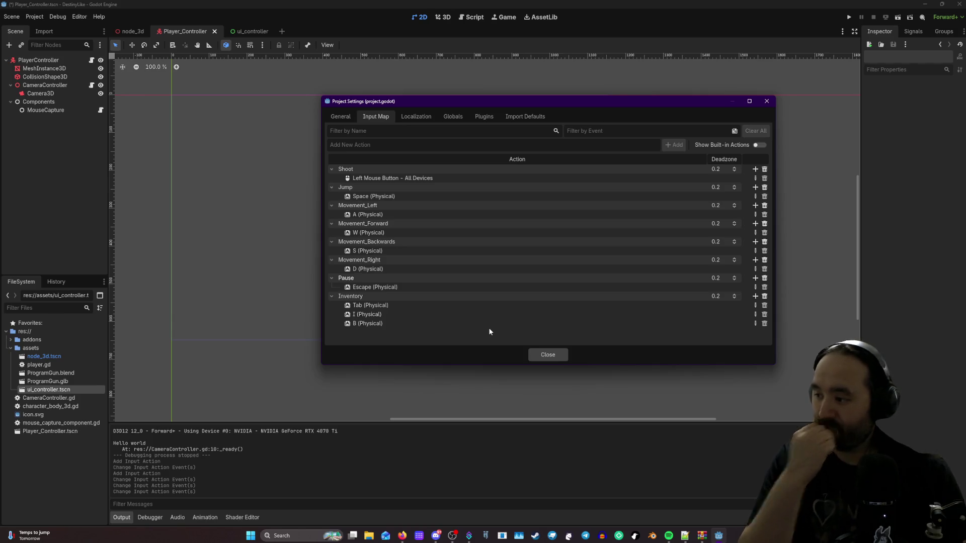
- Glance over the General, Localization and Plugins tabs, then close Project Settings
{"action": "left_click", "coordinate": [330, 117]}
{"action": "left_click", "coordinate": [373, 117]}
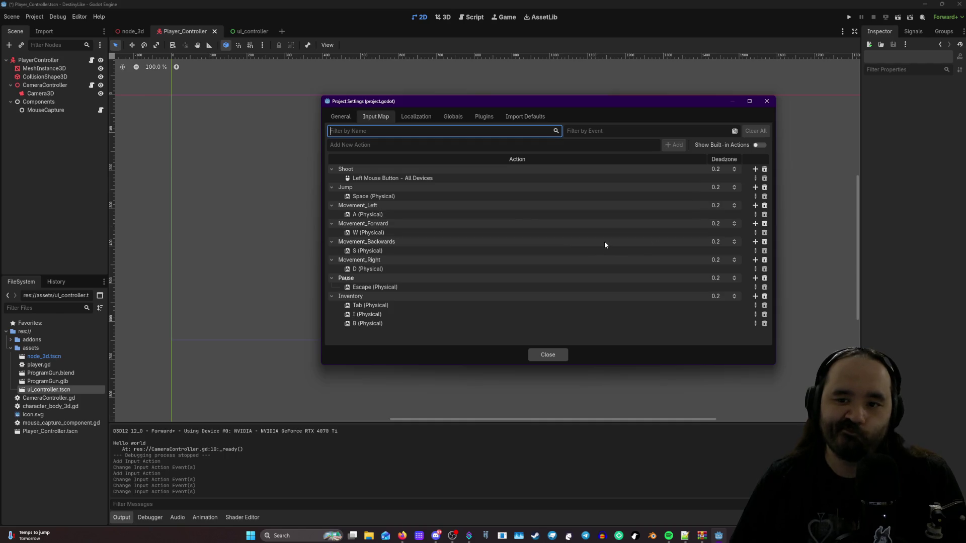
{"action": "left_click", "coordinate": [417, 117]}
{"action": "left_click", "coordinate": [487, 117]}
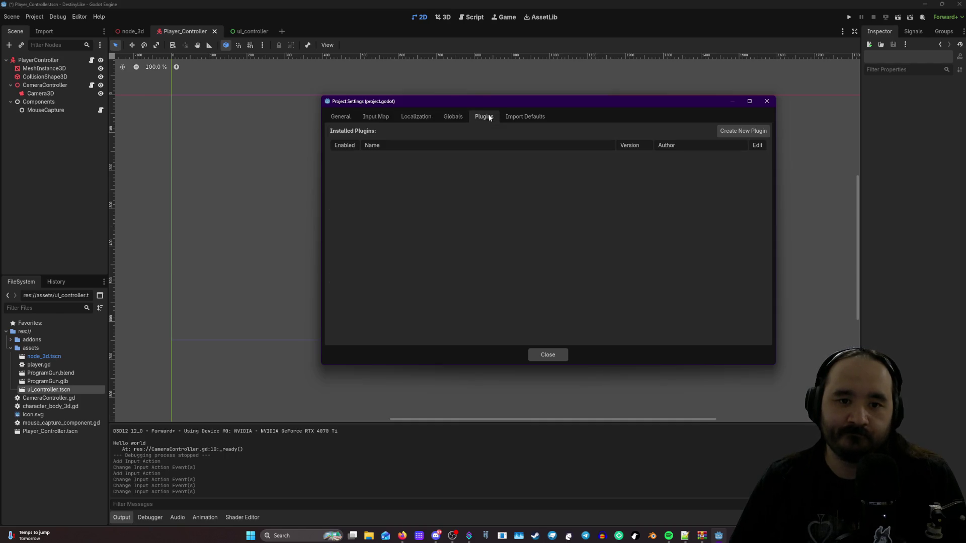
{"action": "left_click", "coordinate": [340, 117]}
{"action": "left_click", "coordinate": [374, 118]}
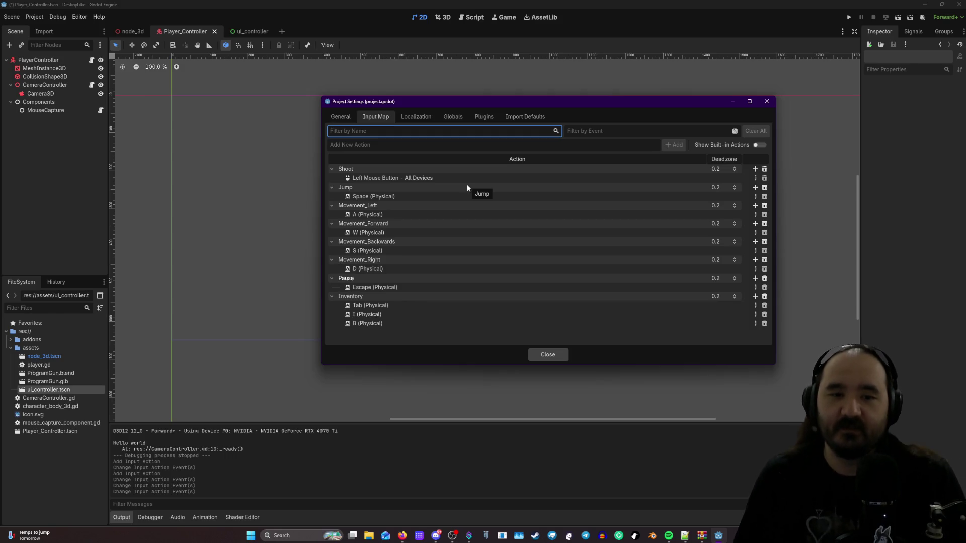
{"action": "left_click", "coordinate": [560, 355]}
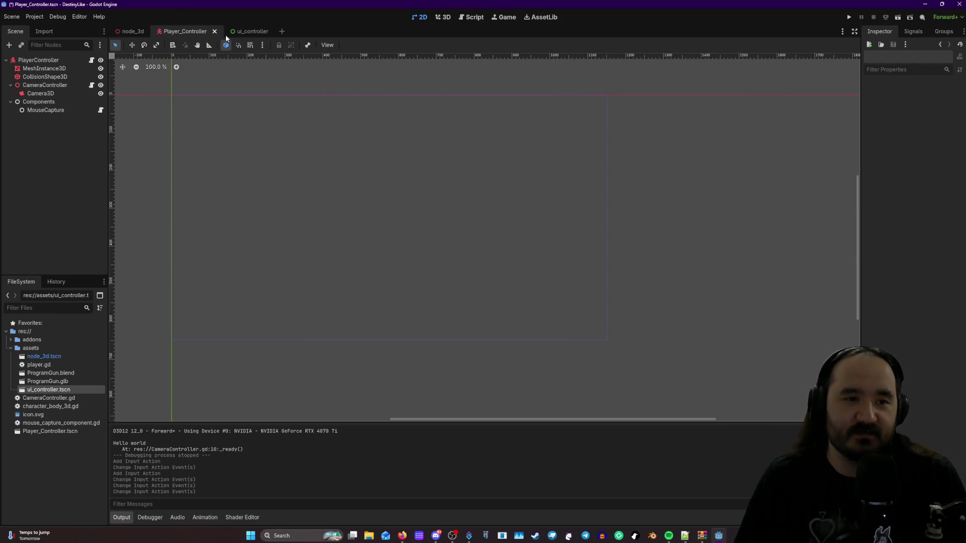
- Switch between the node_3d and Player_Controller scene tabs to review them
{"action": "left_click", "coordinate": [251, 31]}
{"action": "left_click", "coordinate": [186, 32]}
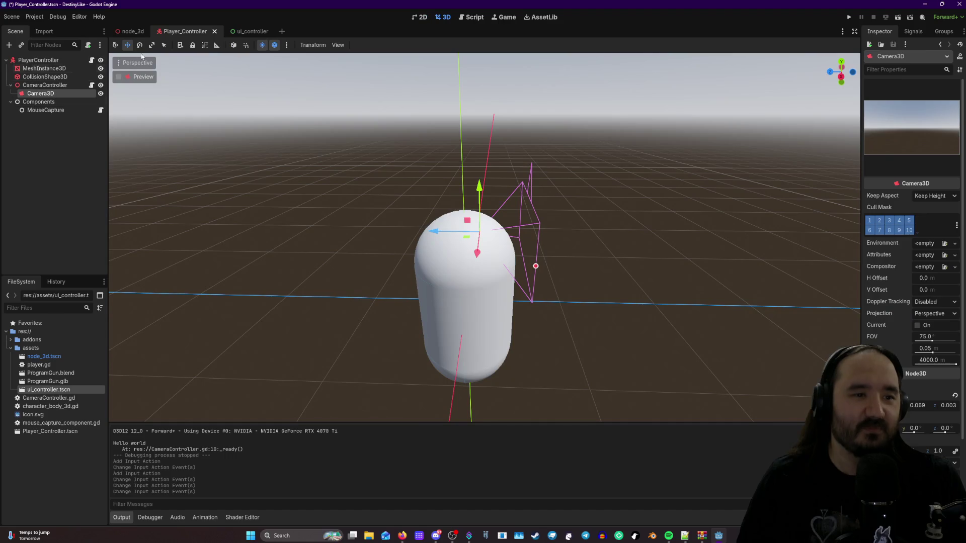
{"action": "left_click", "coordinate": [127, 32]}
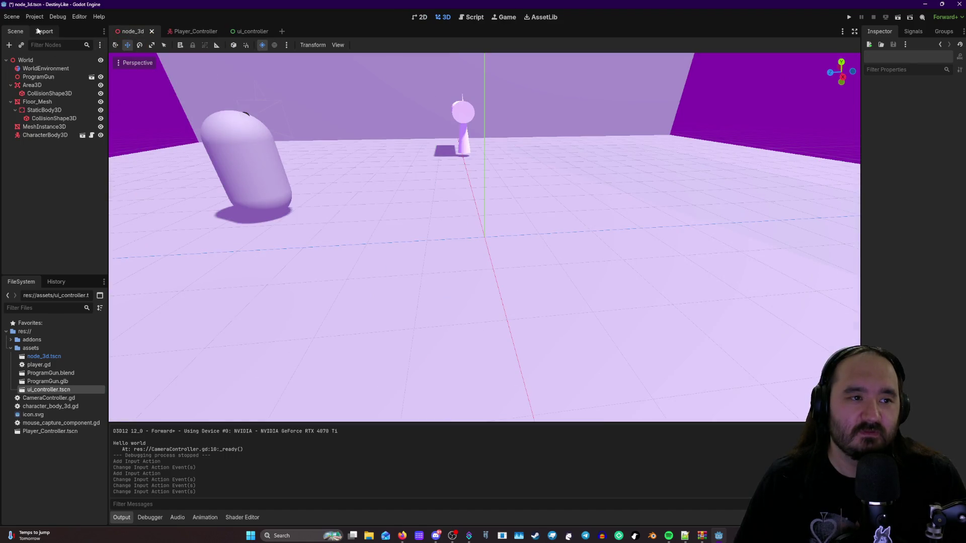
{"action": "left_click", "coordinate": [190, 31]}
{"action": "left_click", "coordinate": [127, 32]}
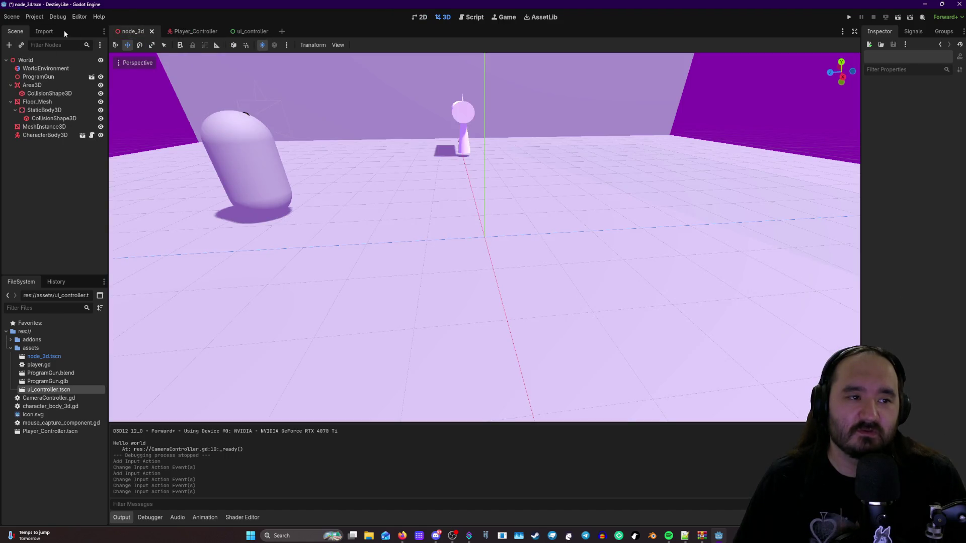
{"action": "left_click", "coordinate": [195, 32]}
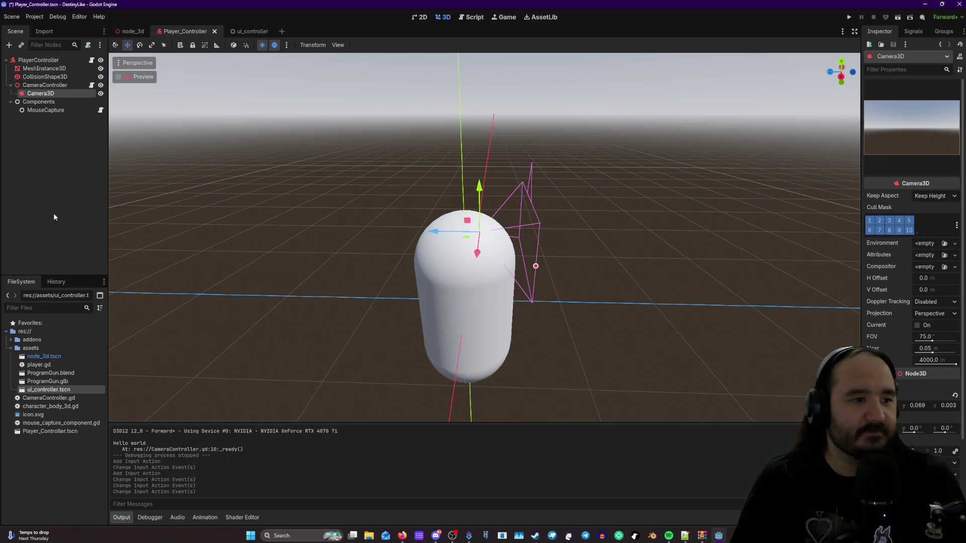
- Select the Components node, then start a new empty scene and its node type list
{"action": "left_click", "coordinate": [34, 103]}
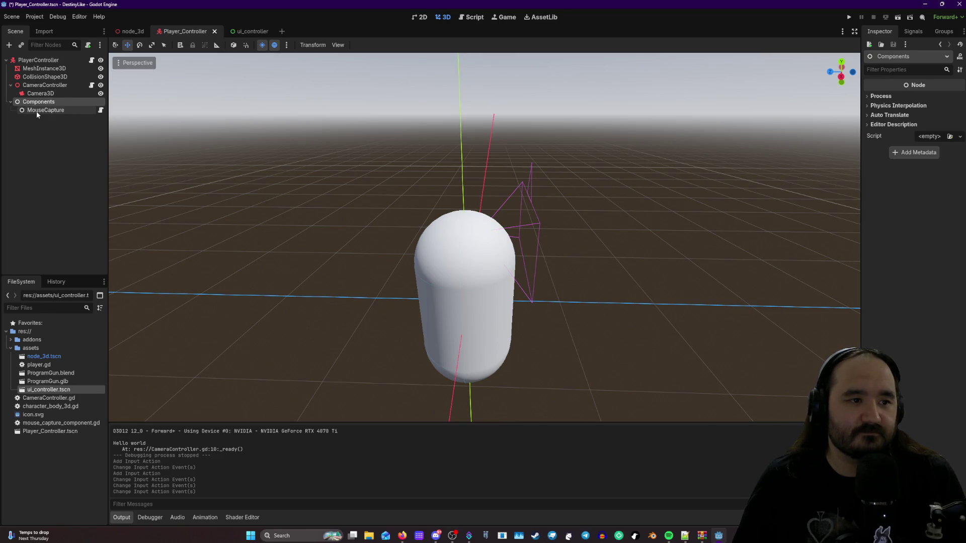
{"action": "left_click", "coordinate": [283, 32]}
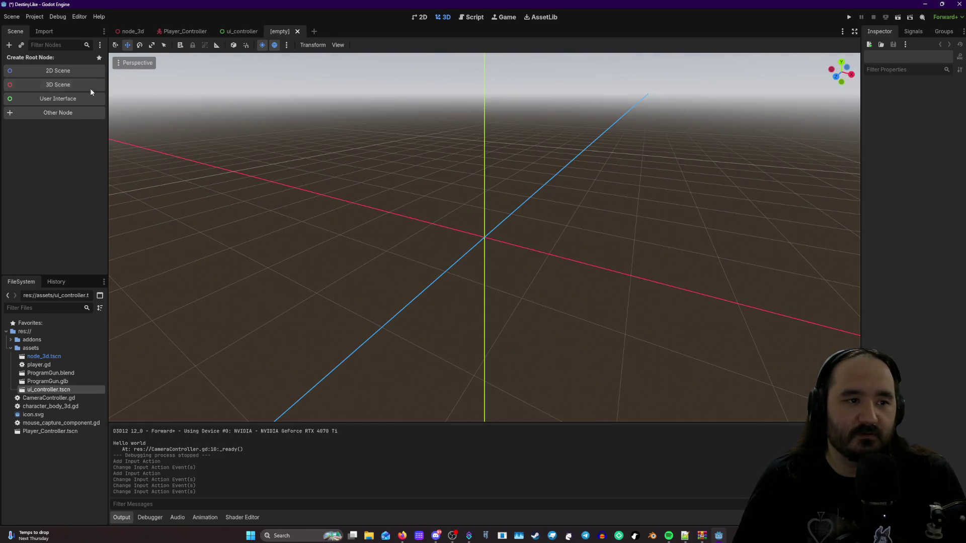
{"action": "left_click", "coordinate": [38, 112]}
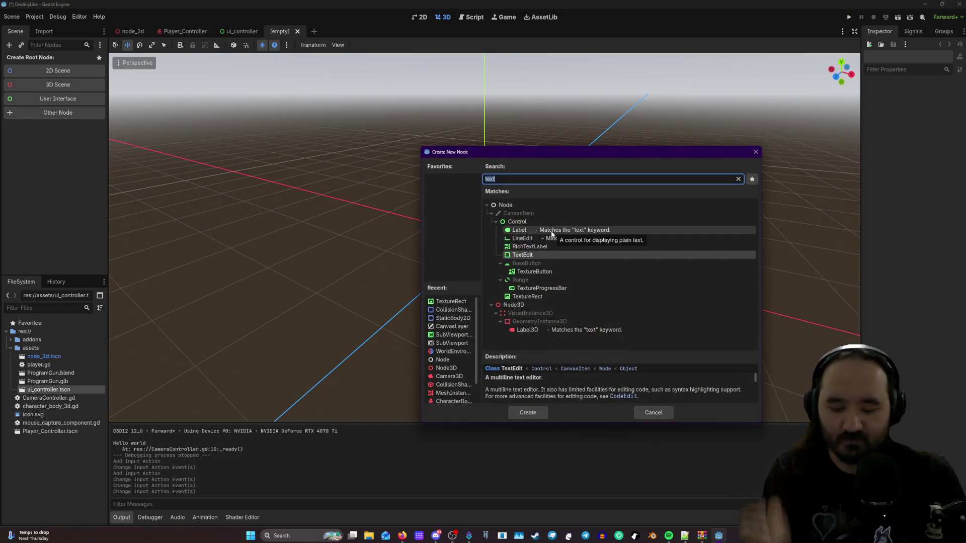
- Search node types for 'node' and read the Node3D, Node2D and Node descriptions
{"action": "key", "text": "BackSpace"}
{"action": "type", "text": "node"}
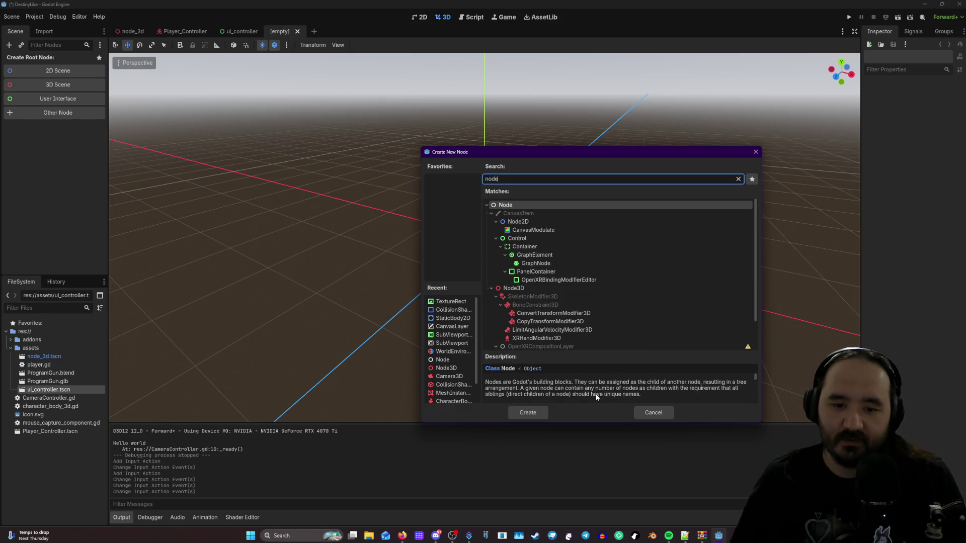
{"action": "left_click", "coordinate": [525, 290]}
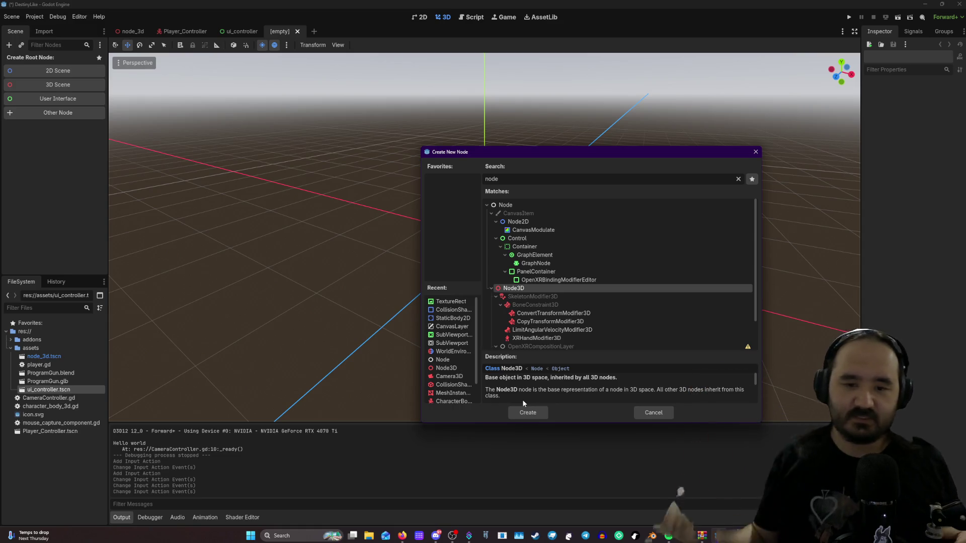
{"action": "left_click", "coordinate": [517, 222]}
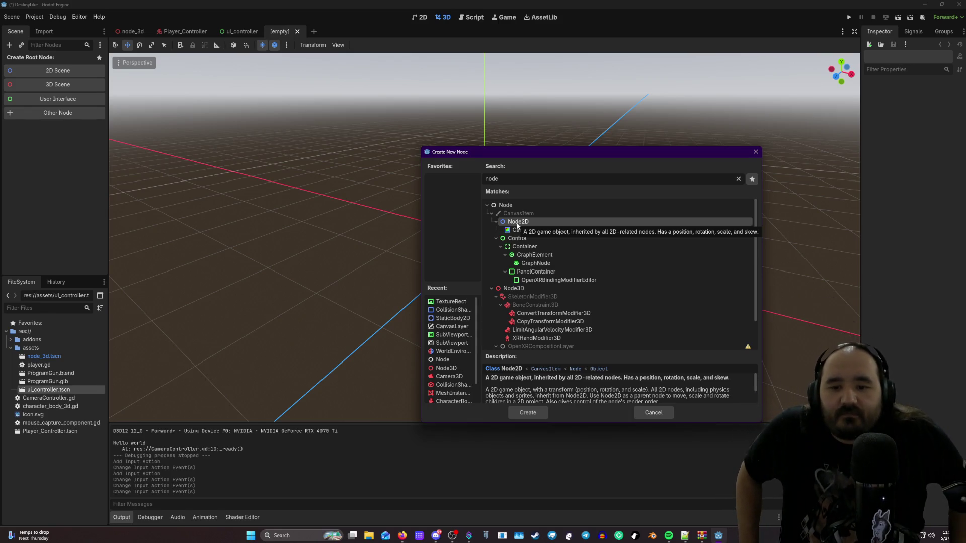
{"action": "left_click", "coordinate": [496, 205]}
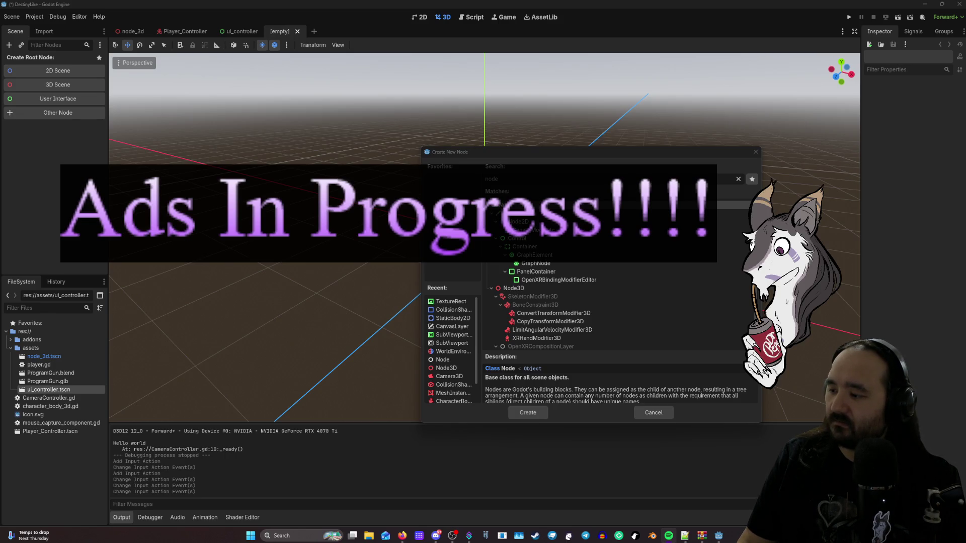
{"action": "key", "text": "alt+Tab"}
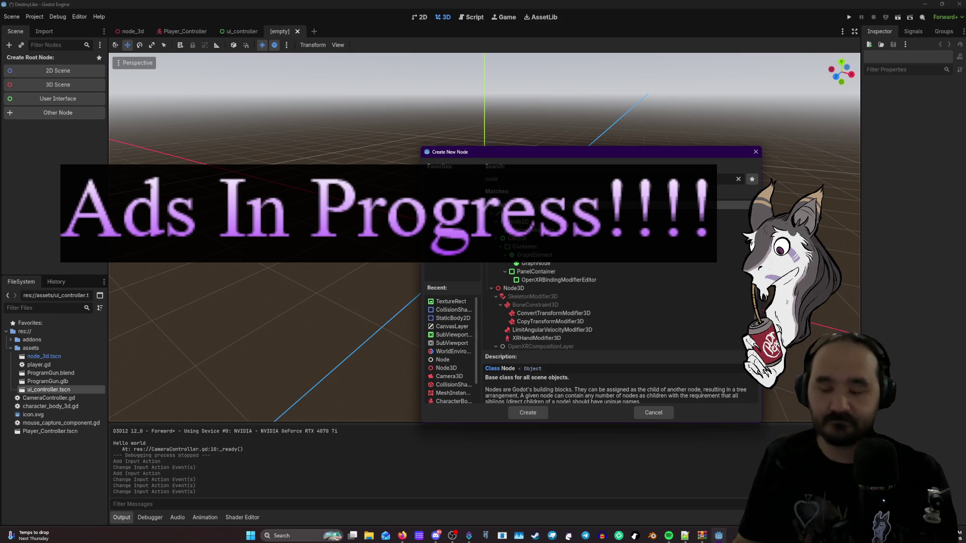
{"action": "key", "text": "alt+Tab"}
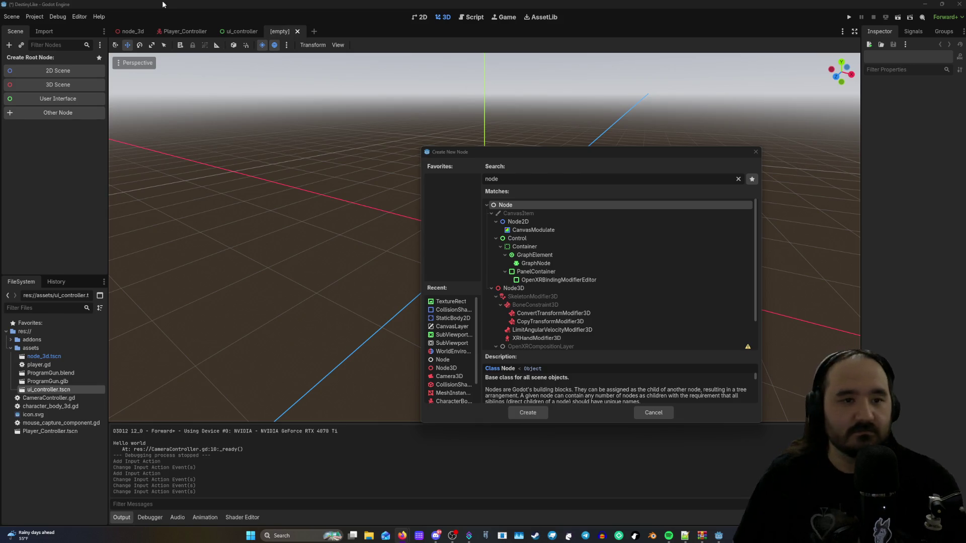
- Create a Node3D root for the scene and rename it ProjectileController
{"action": "left_click_drag", "start_coordinate": [631, 154], "coordinate": [554, 134]}
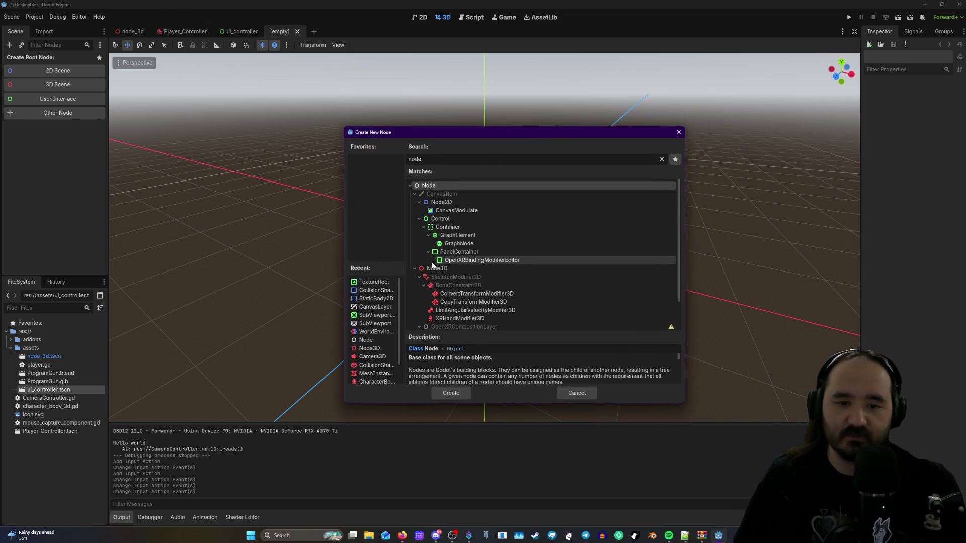
{"action": "left_click", "coordinate": [488, 269]}
{"action": "scroll", "coordinate": [490, 289], "scroll_direction": "down", "scroll_amount": 2}
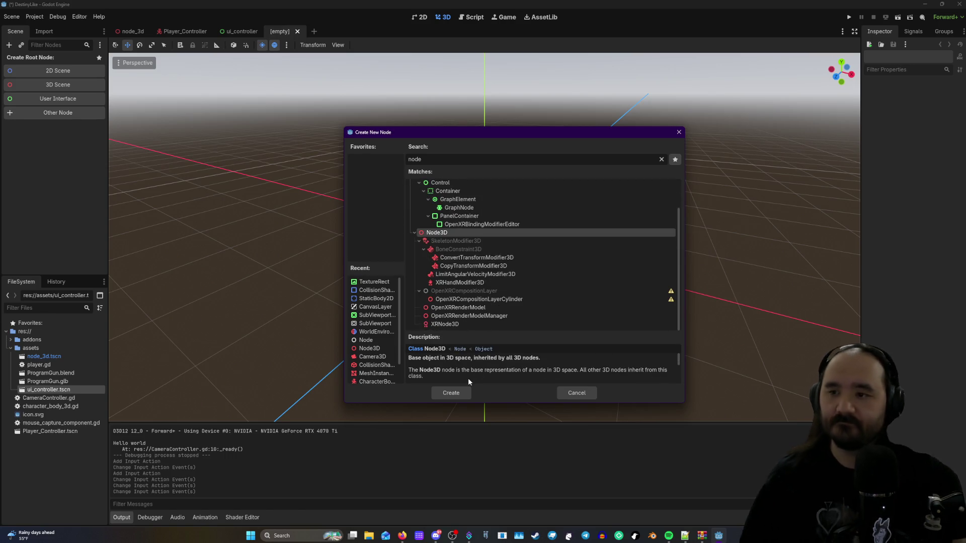
{"action": "left_click", "coordinate": [451, 393]}
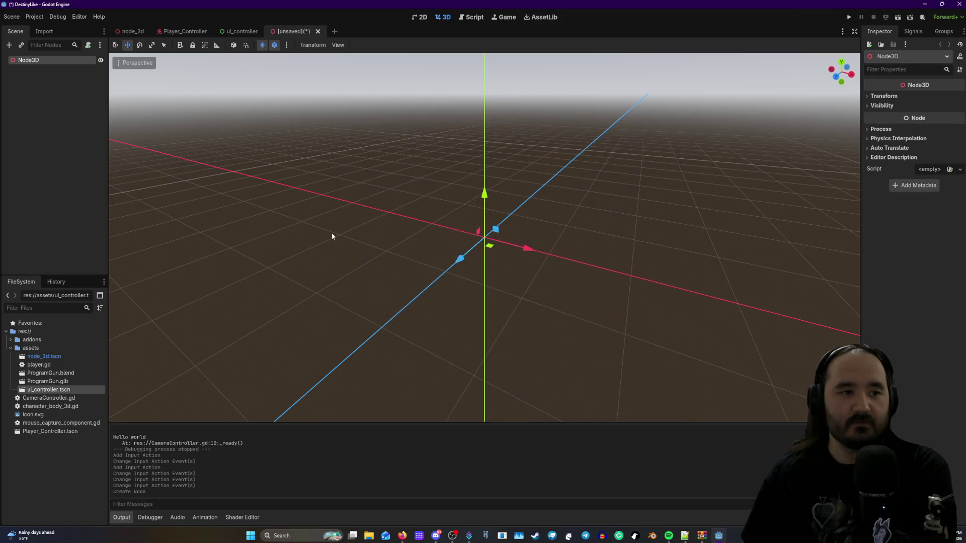
{"action": "double_click", "coordinate": [37, 61]}
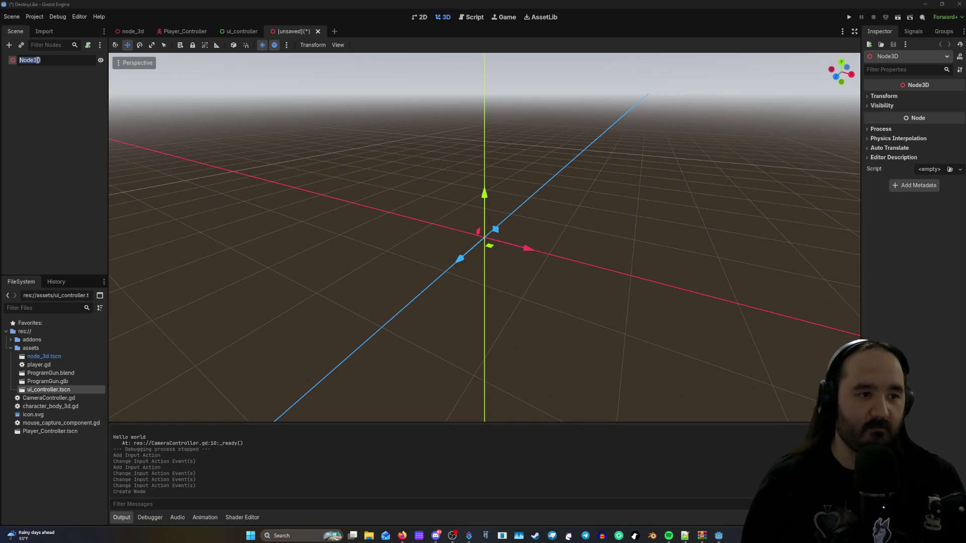
{"action": "type", "text": "ProjectileC"}
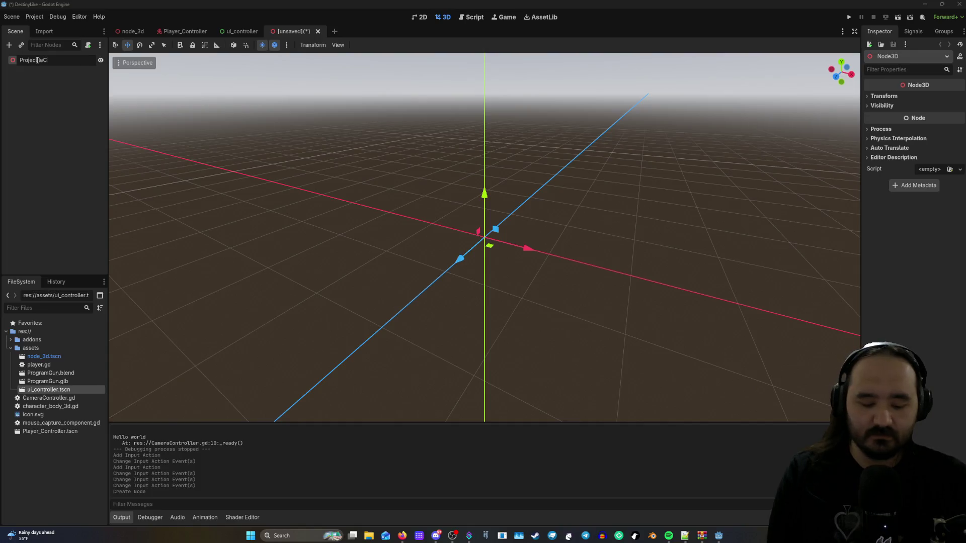
{"action": "type", "text": "ontroller"}
{"action": "key", "text": "Return"}
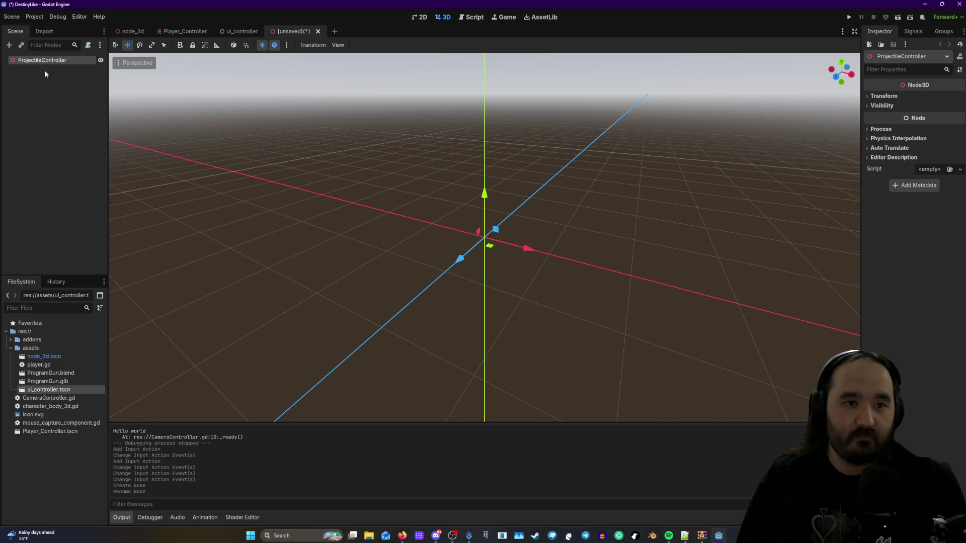
- Save the scene as projectile_controller.tscn in res://assets
{"action": "right_click", "coordinate": [43, 61]}
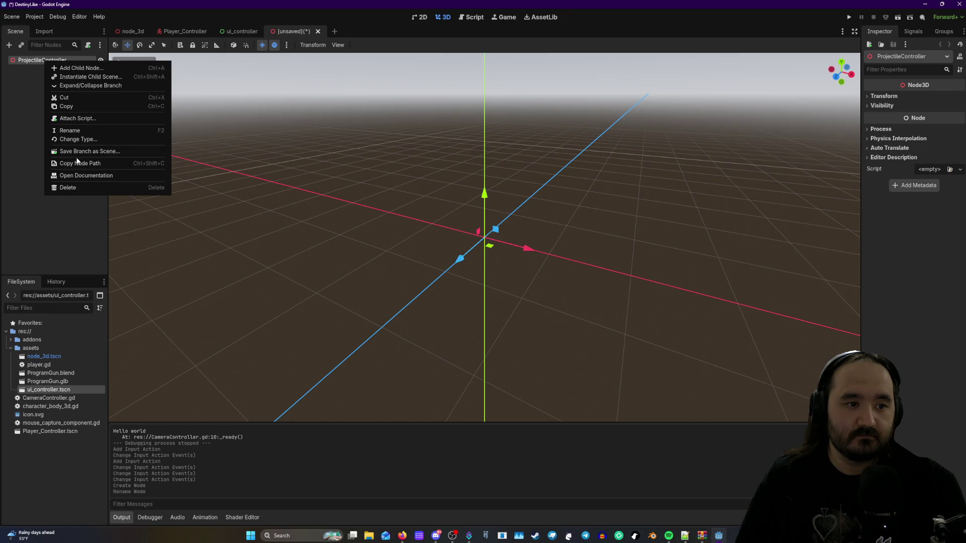
{"action": "left_click", "coordinate": [23, 142]}
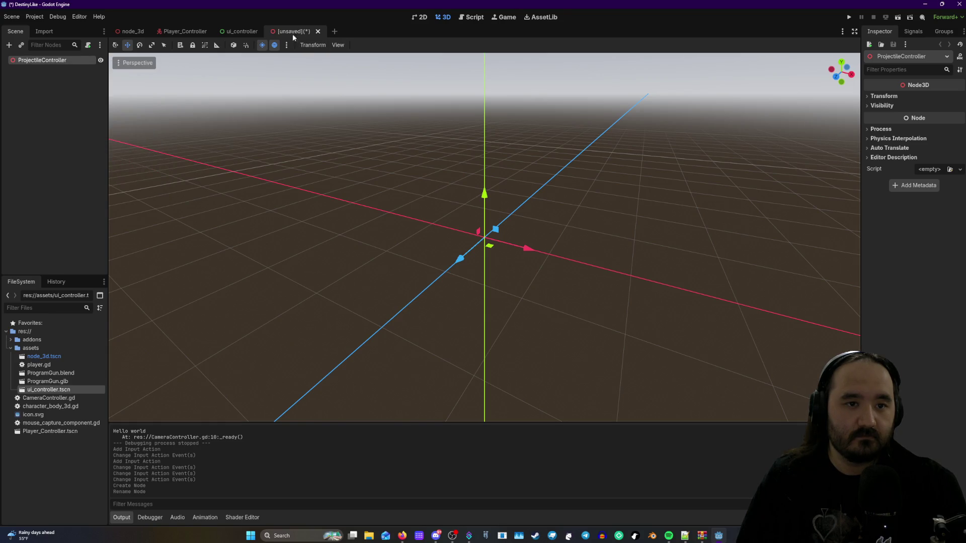
{"action": "right_click", "coordinate": [285, 30]}
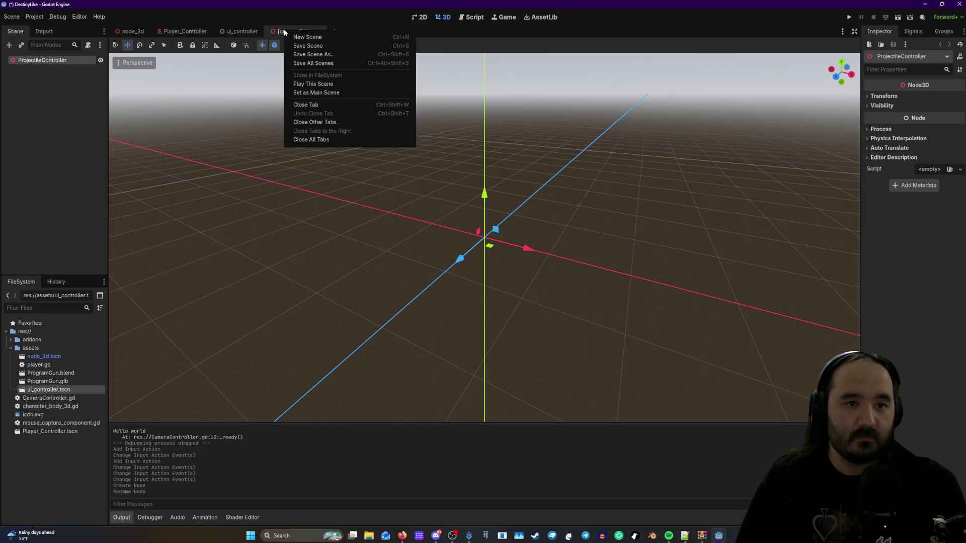
{"action": "left_click", "coordinate": [309, 53]}
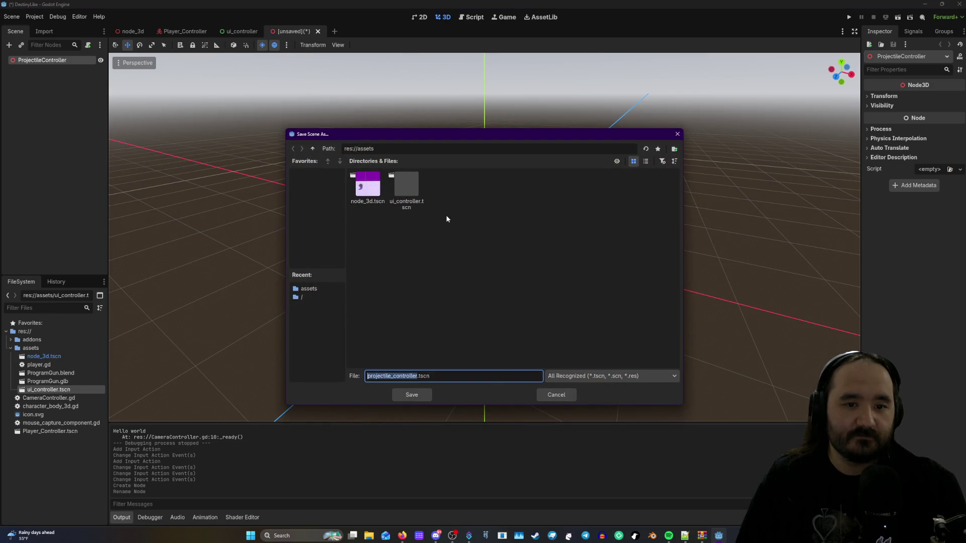
{"action": "left_click", "coordinate": [418, 394]}
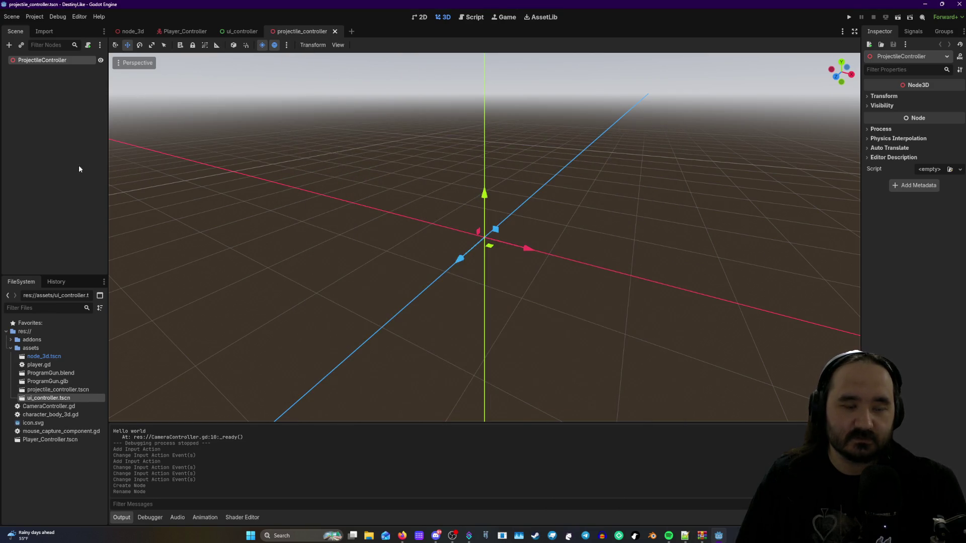
{"action": "right_click", "coordinate": [50, 61]}
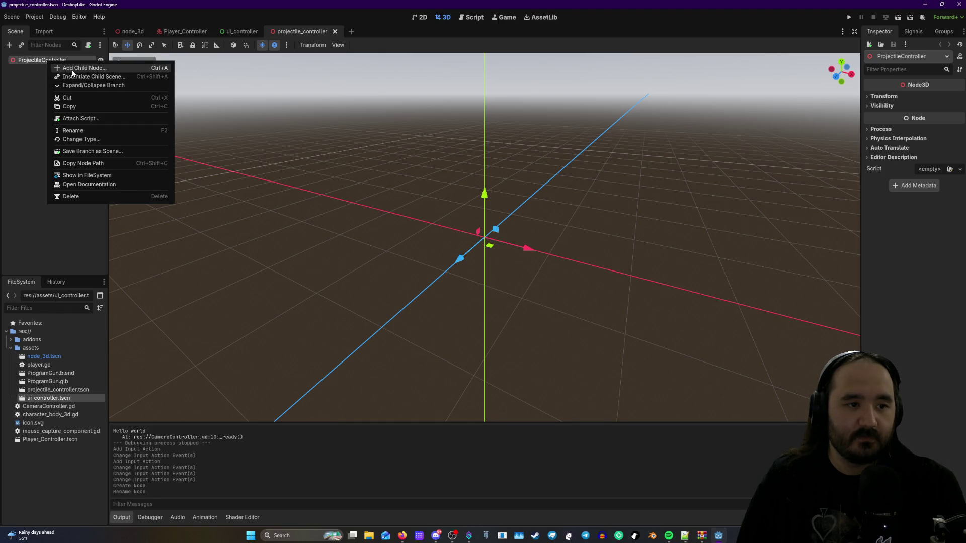
- Add MeshInstance3D and CollisionShape3D children under ProjectileController
{"action": "left_click", "coordinate": [71, 67]}
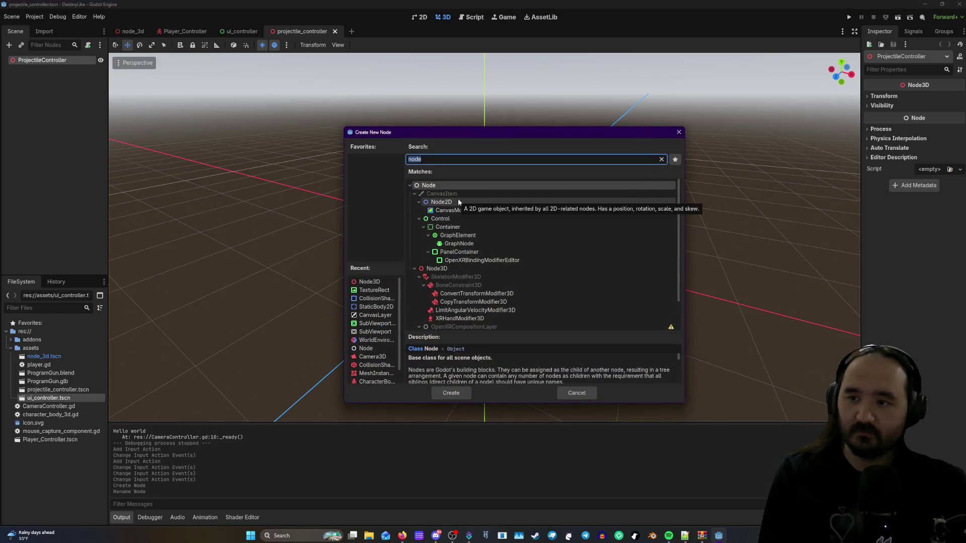
{"action": "type", "text": "me"}
{"action": "type", "text": "s"}
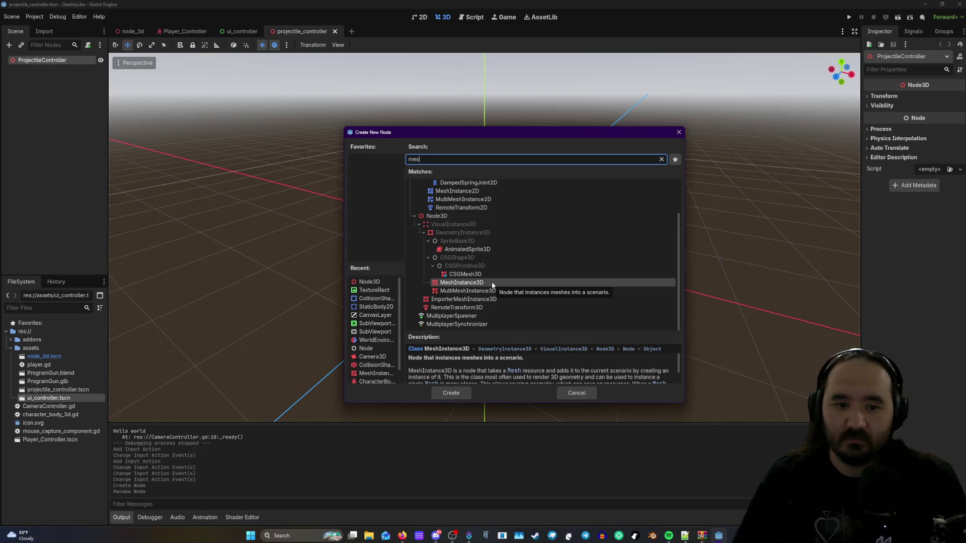
{"action": "left_click", "coordinate": [461, 394]}
{"action": "right_click", "coordinate": [49, 61]}
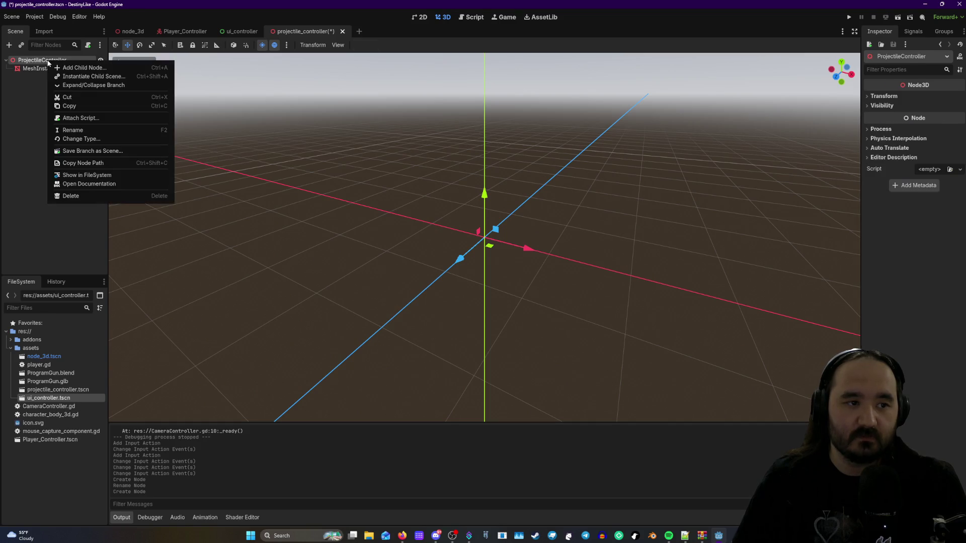
{"action": "left_click", "coordinate": [68, 67]}
{"action": "type", "text": "co"}
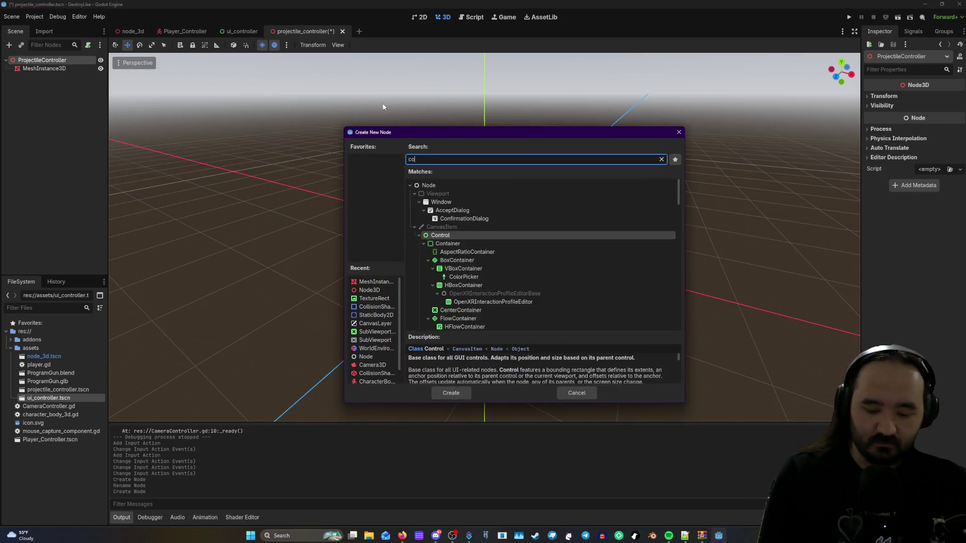
{"action": "type", "text": "llisio"}
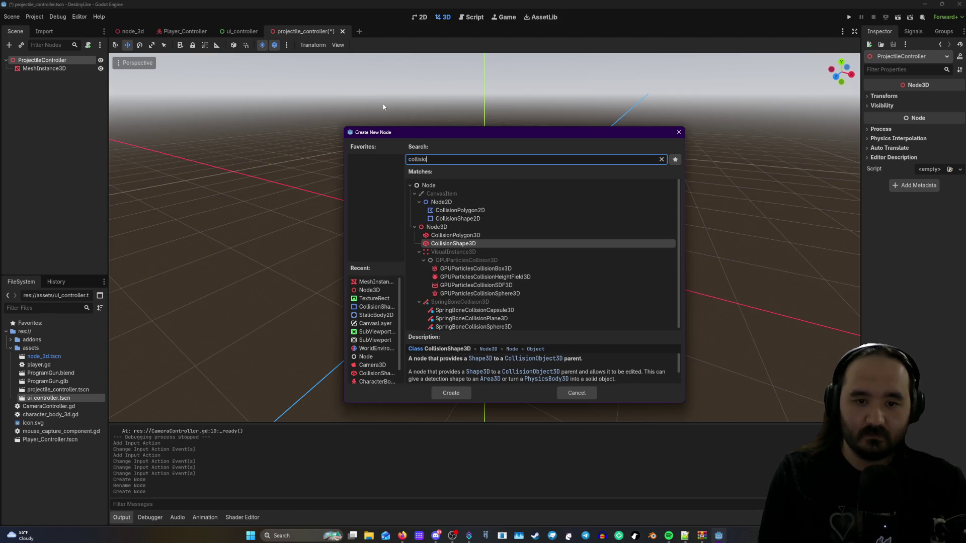
{"action": "left_click", "coordinate": [449, 392]}
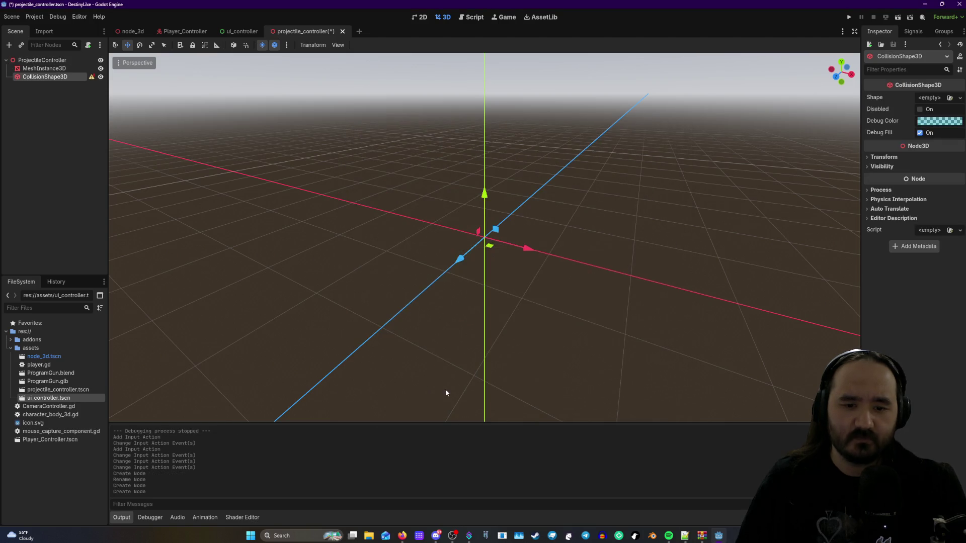
- Give the CollisionShape3D a new SphereShape3D and review its configuration warning
{"action": "left_click", "coordinate": [929, 97]}
{"action": "left_click", "coordinate": [913, 128]}
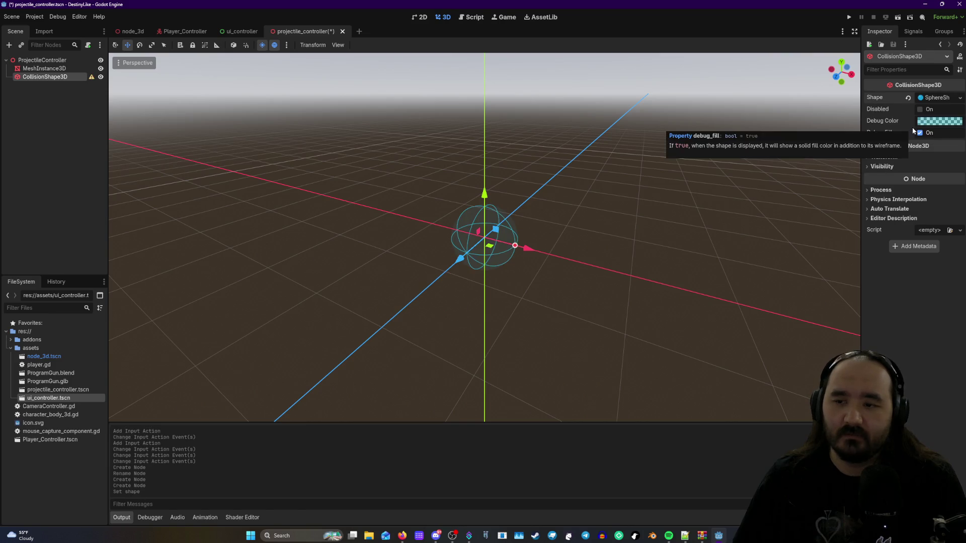
{"action": "left_click", "coordinate": [91, 77]}
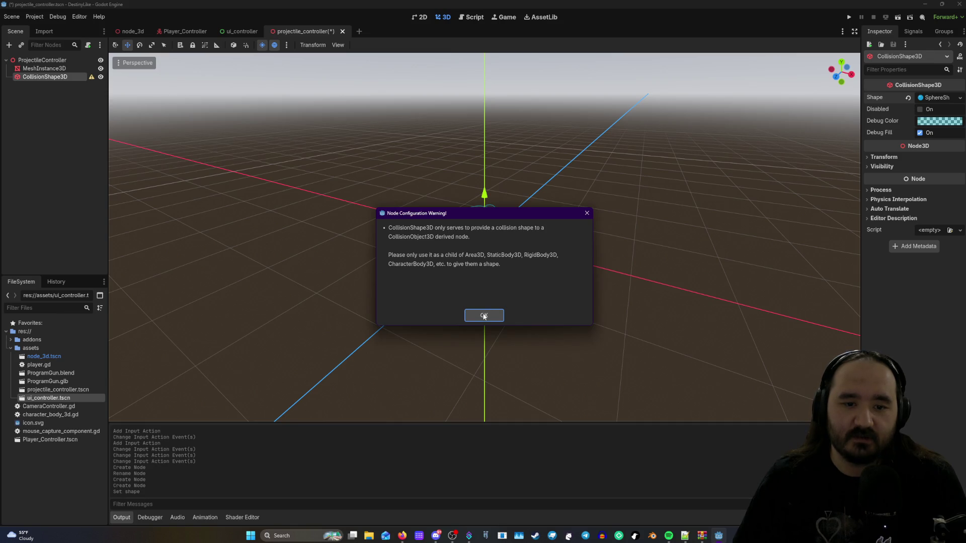
{"action": "left_click", "coordinate": [484, 315]}
{"action": "right_click", "coordinate": [59, 76]}
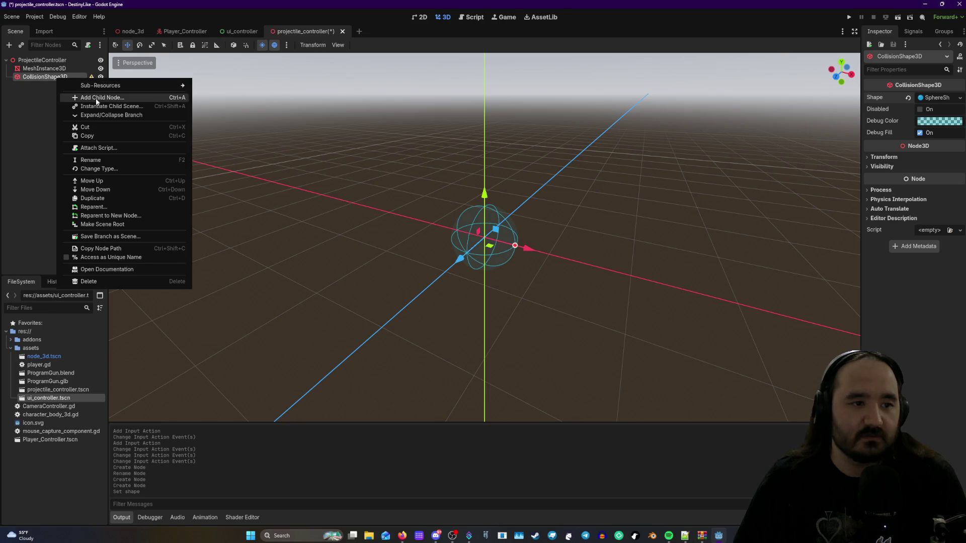
- Search 'body' among node types and compare StaticBody3D with RigidBody3D
{"action": "left_click", "coordinate": [96, 98]}
{"action": "type", "text": "bod"}
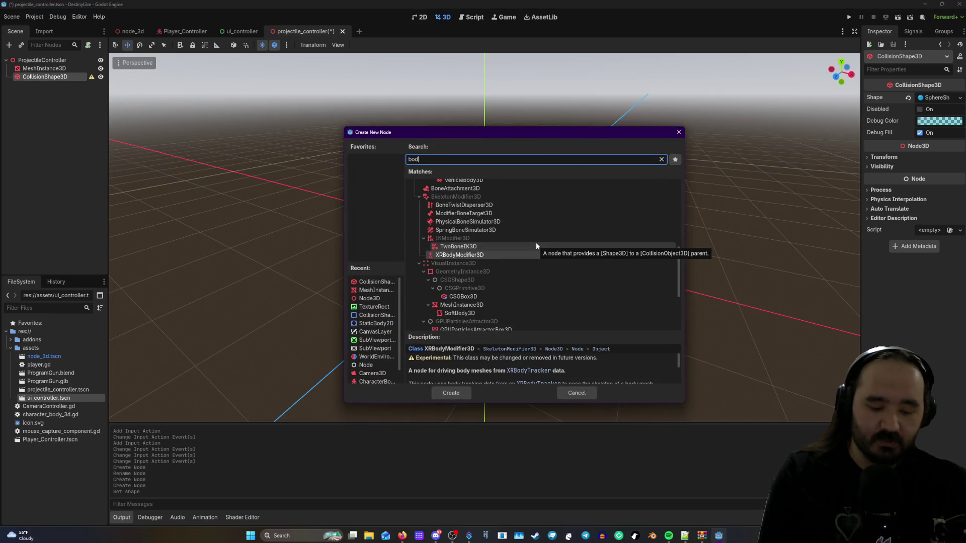
{"action": "type", "text": "y"}
{"action": "left_click", "coordinate": [445, 241]}
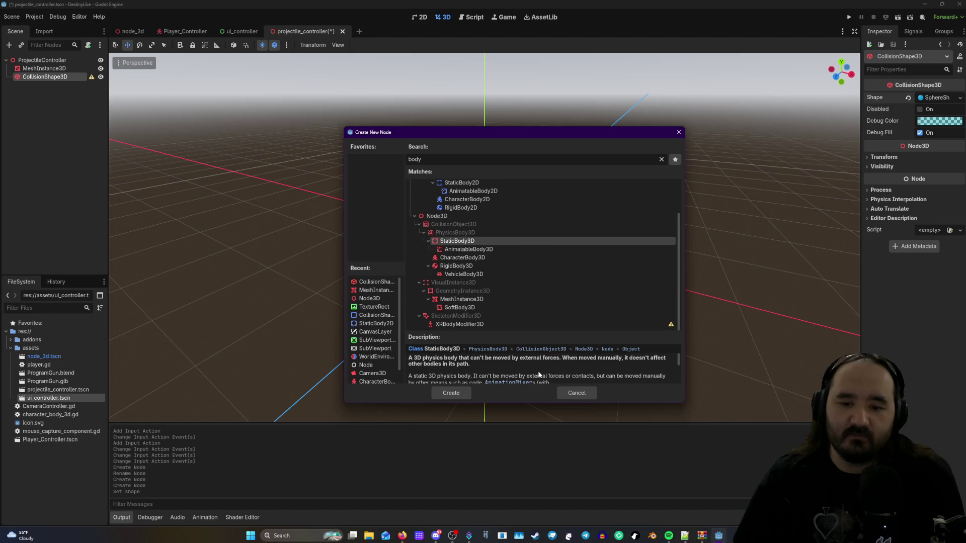
{"action": "scroll", "coordinate": [539, 375], "scroll_direction": "down", "scroll_amount": 1}
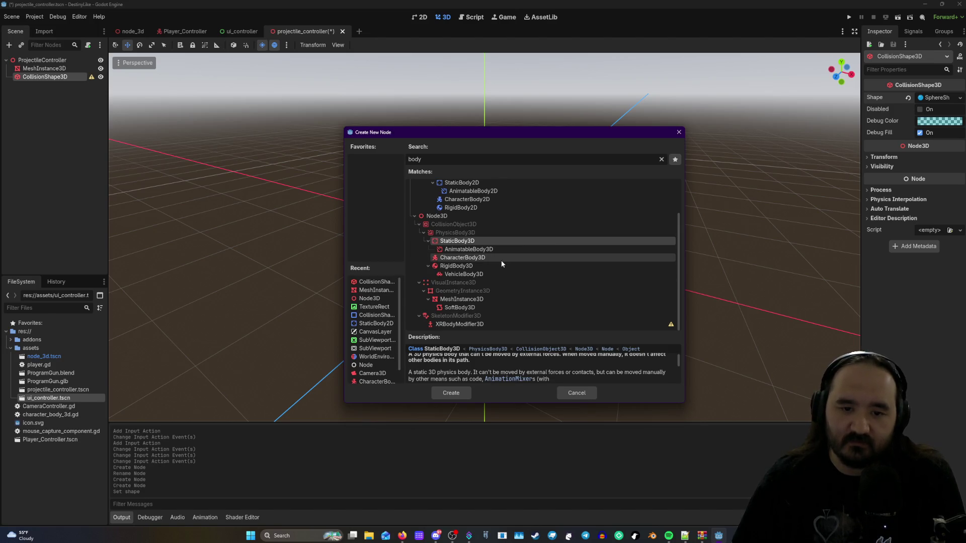
{"action": "left_click", "coordinate": [475, 266]}
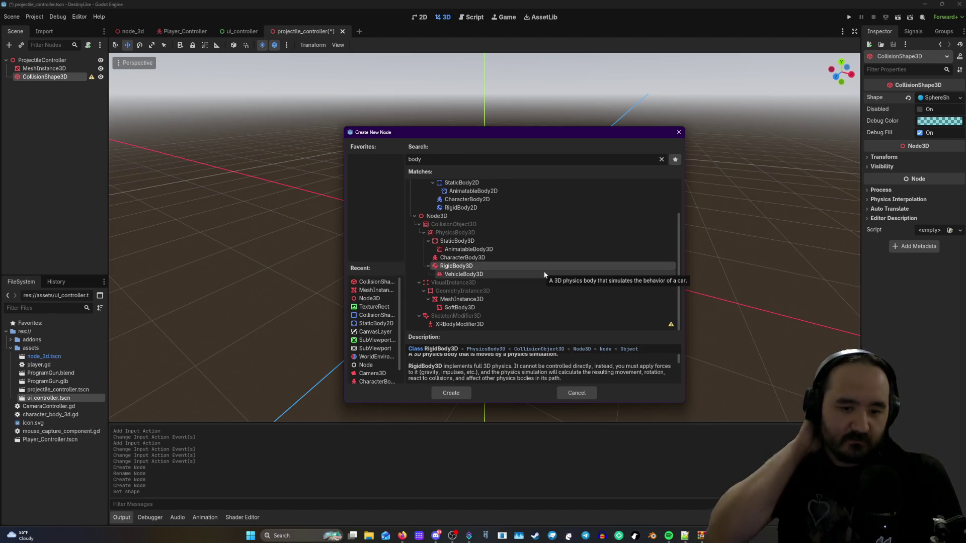
{"action": "scroll", "coordinate": [508, 382], "scroll_direction": "up", "scroll_amount": 1}
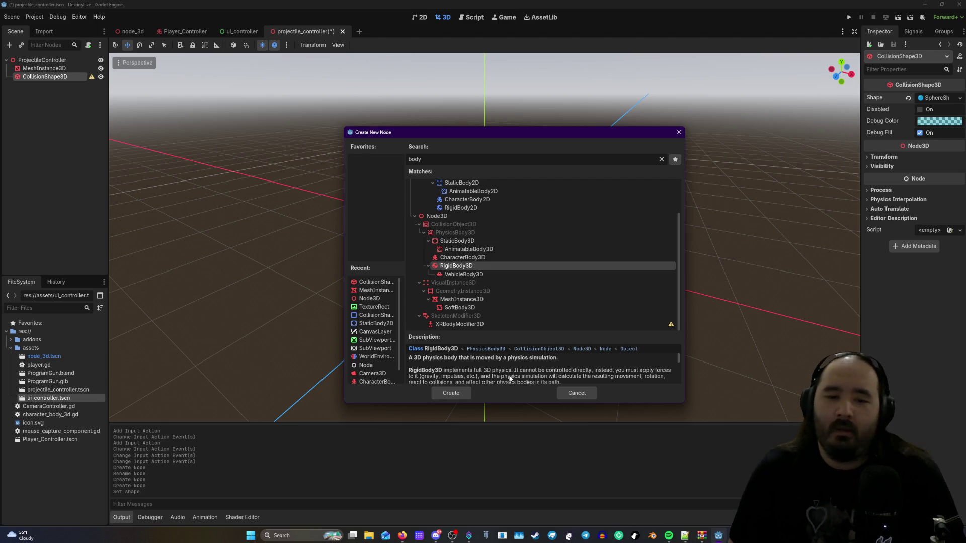
{"action": "scroll", "coordinate": [509, 378], "scroll_direction": "down", "scroll_amount": 1}
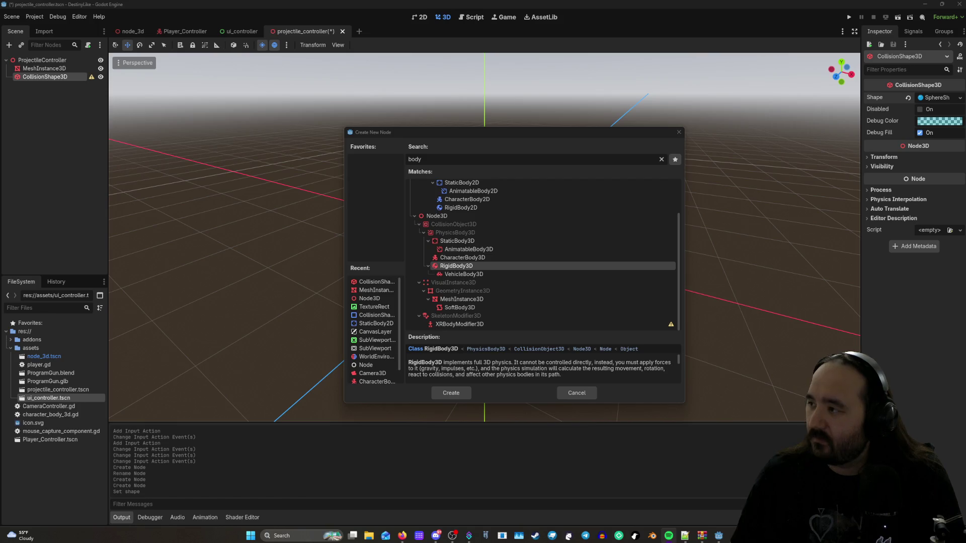
{"action": "key", "text": "alt+Tab"}
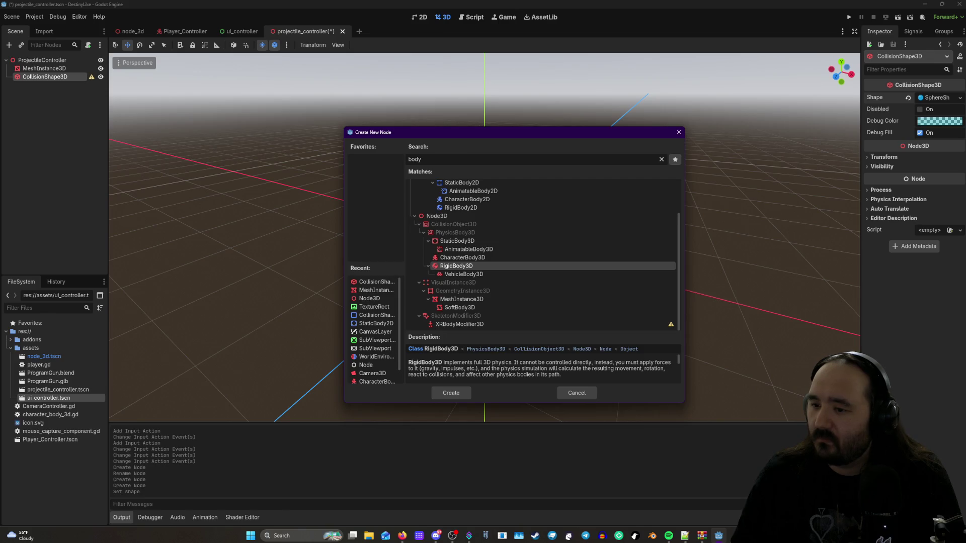
- Search the node types for 'pivo', then 'mar'
{"action": "key", "text": "alt+Tab"}
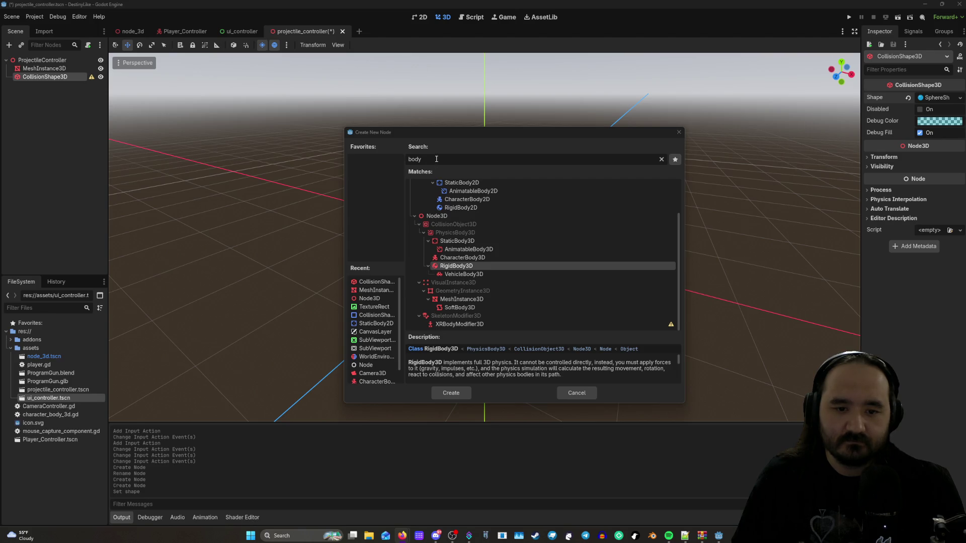
{"action": "left_click", "coordinate": [402, 163]}
{"action": "key", "text": "ctrl+a"}
{"action": "type", "text": "pi"}
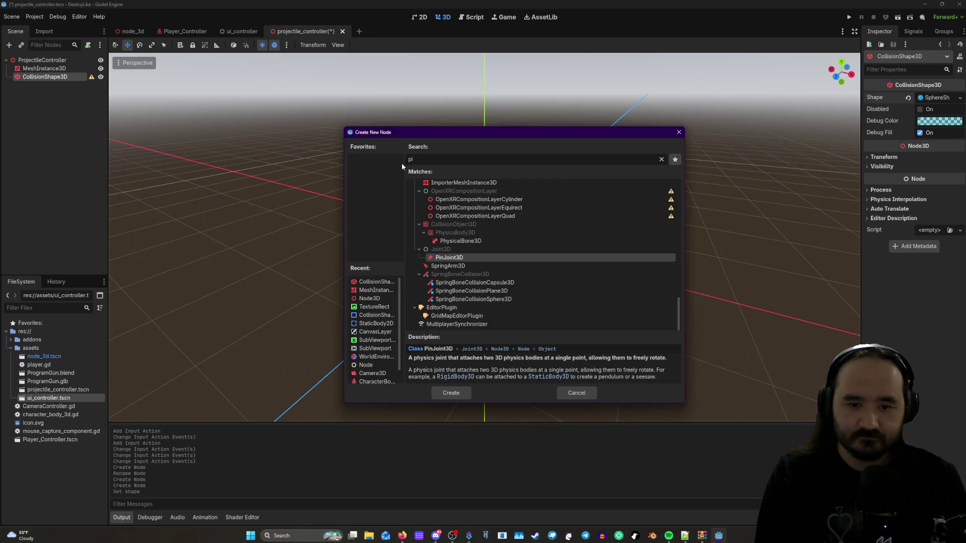
{"action": "type", "text": "vo"}
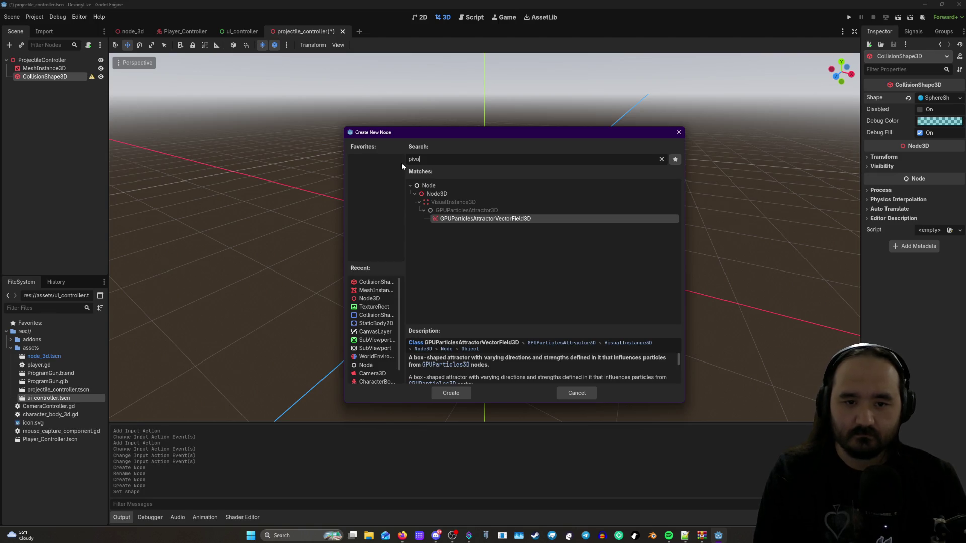
{"action": "key", "text": "BackSpace"}
{"action": "key", "text": "BackSpace"}
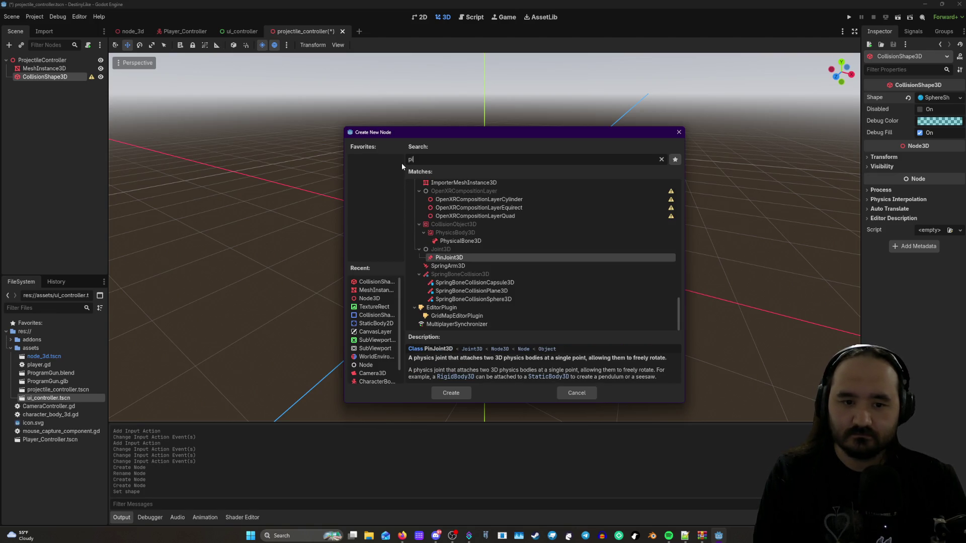
{"action": "key", "text": "BackSpace"}
{"action": "key", "text": "BackSpace"}
{"action": "type", "text": "mar"}
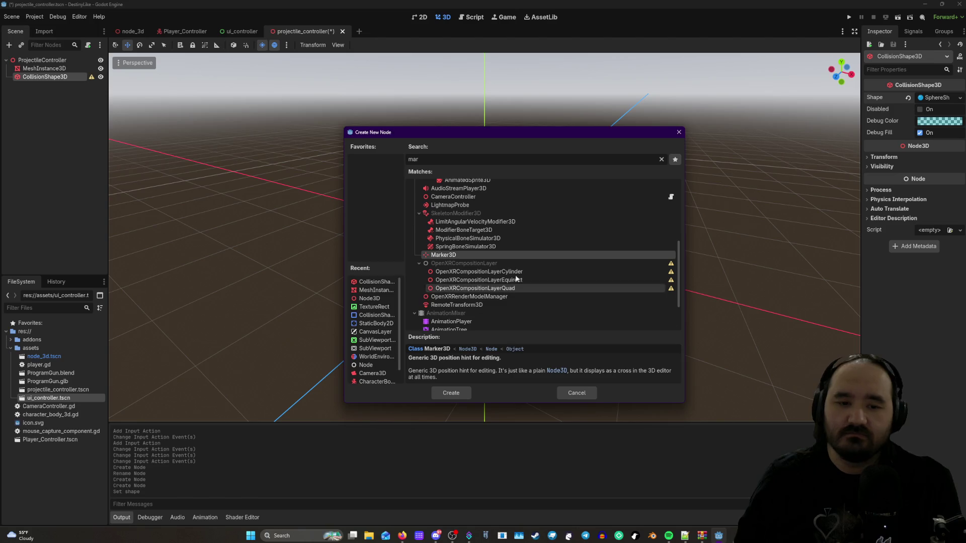
- Read SpringBoneSimulator3D and VisualInstance3D descriptions, cancel node creation, and dismiss the collision warning
{"action": "left_click", "coordinate": [462, 247]}
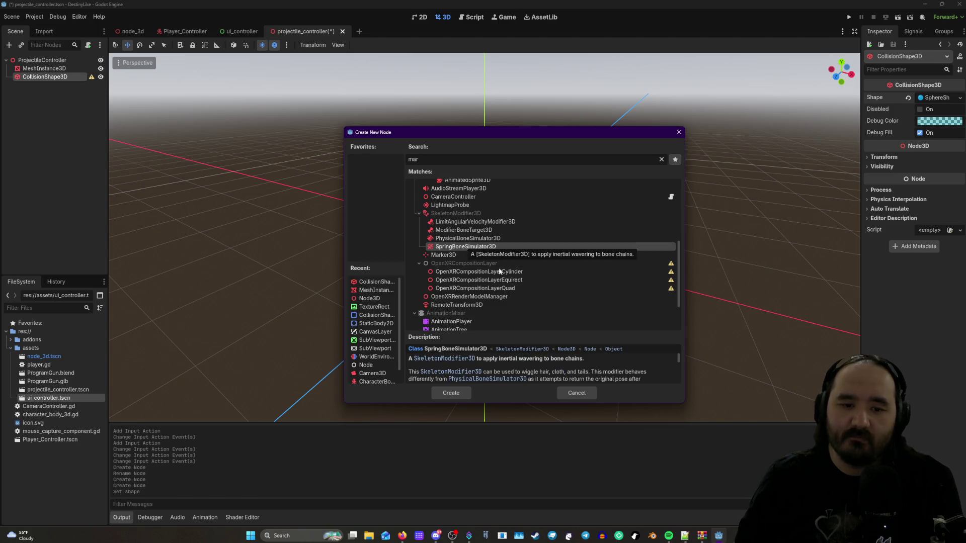
{"action": "scroll", "coordinate": [529, 246], "scroll_direction": "up", "scroll_amount": 2}
{"action": "left_click", "coordinate": [450, 210]}
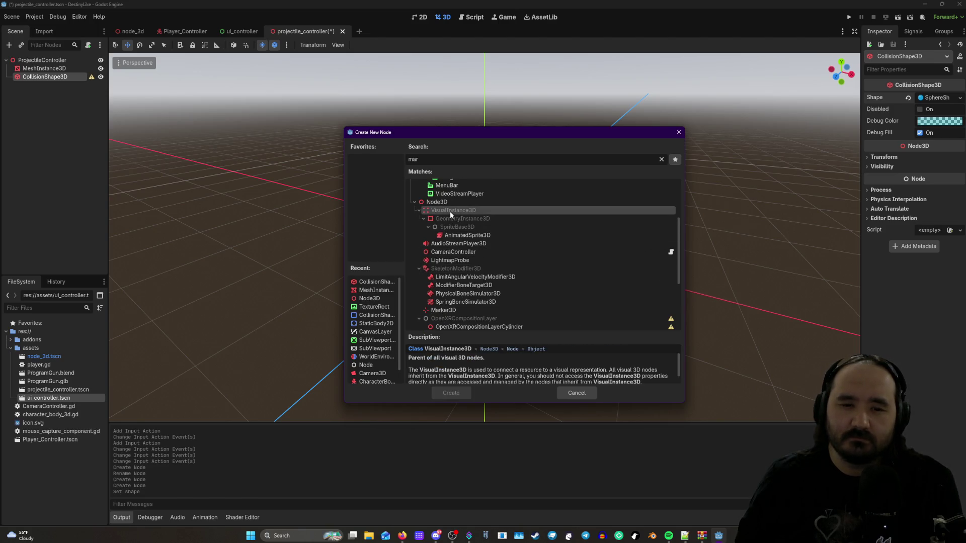
{"action": "scroll", "coordinate": [567, 374], "scroll_direction": "down", "scroll_amount": 1}
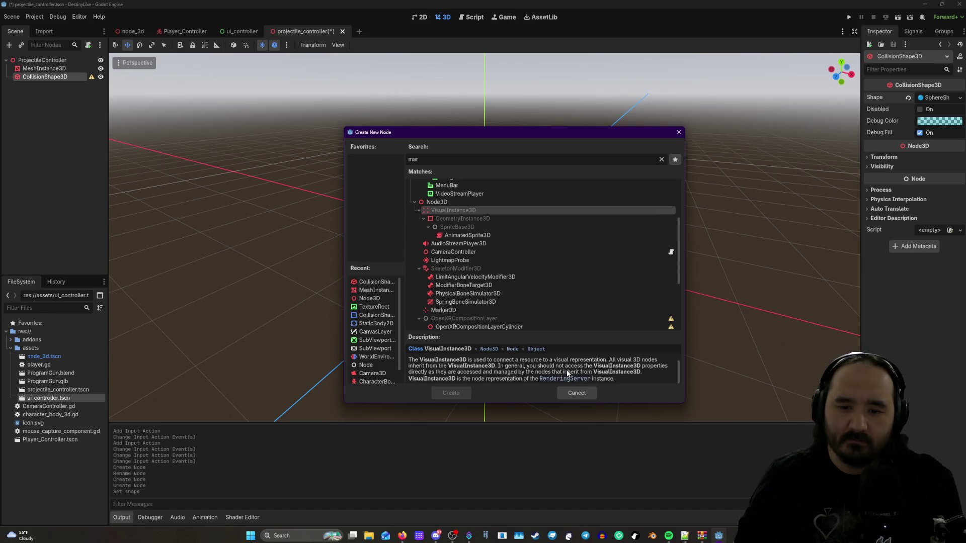
{"action": "scroll", "coordinate": [542, 291], "scroll_direction": "down", "scroll_amount": 2}
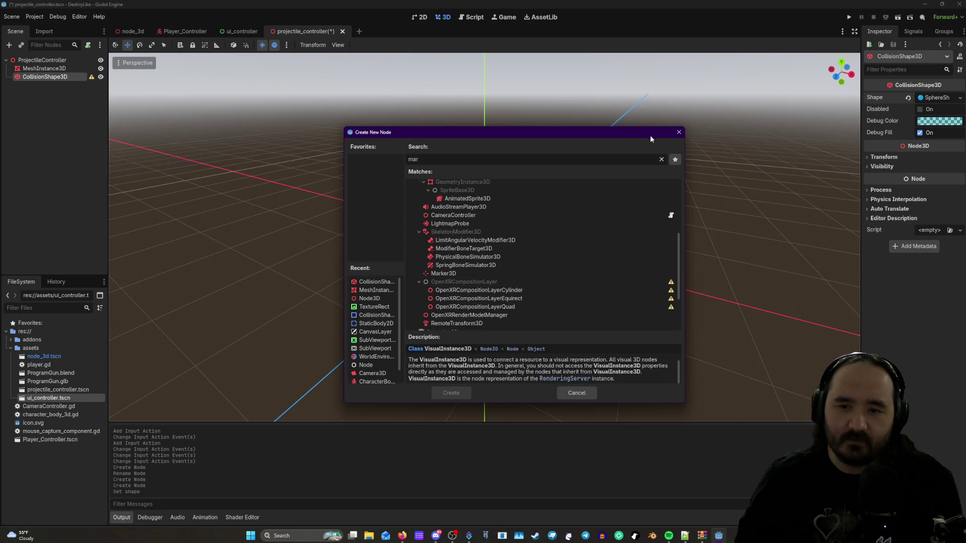
{"action": "scroll", "coordinate": [505, 259], "scroll_direction": "up", "scroll_amount": 4}
{"action": "scroll", "coordinate": [505, 259], "scroll_direction": "up", "scroll_amount": 3}
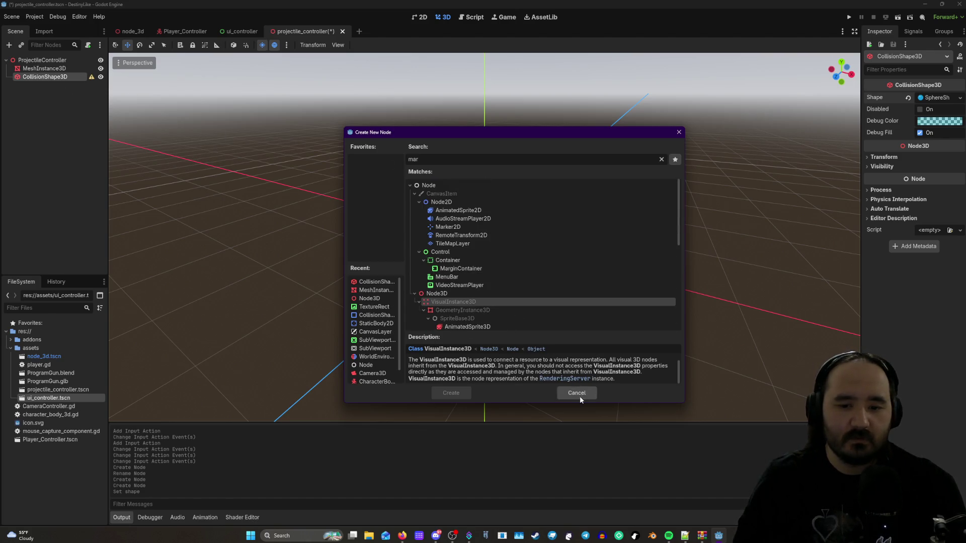
{"action": "left_click", "coordinate": [579, 395]}
{"action": "left_click", "coordinate": [92, 76]}
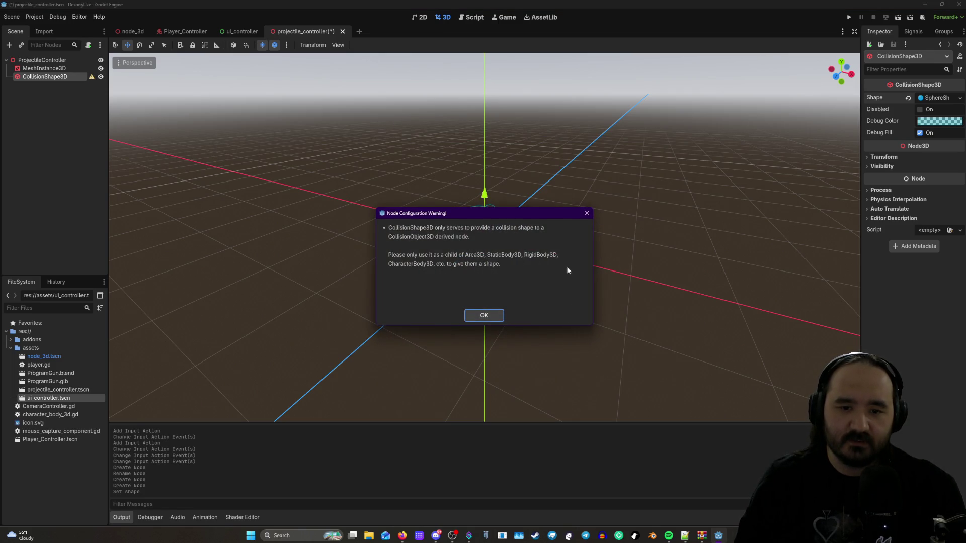
{"action": "left_click", "coordinate": [493, 318]}
- Add a RigidBody3D child under CollisionShape3D via a 'rigi' search
{"action": "left_click", "coordinate": [91, 77]}
{"action": "key", "text": "Escape"}
{"action": "right_click", "coordinate": [65, 78]}
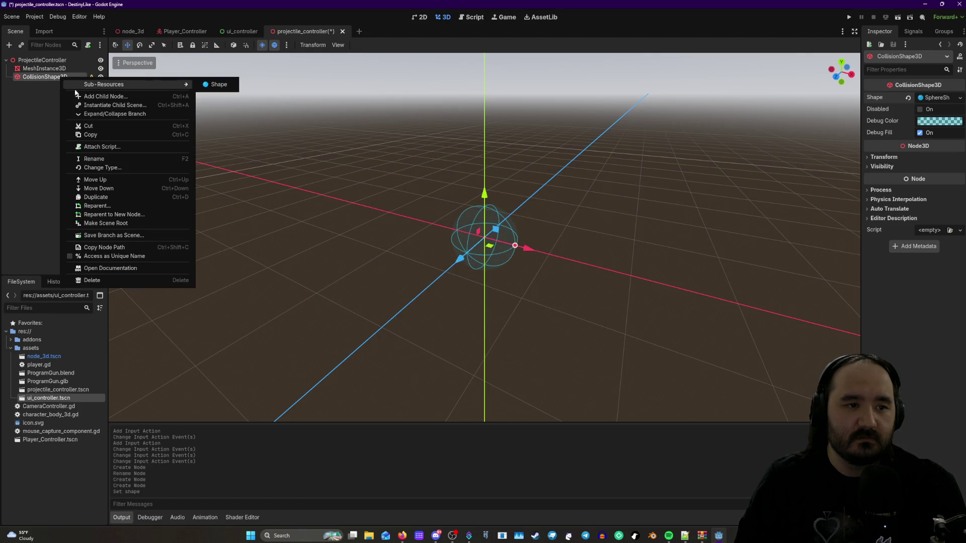
{"action": "left_click", "coordinate": [80, 94]}
{"action": "type", "text": "r"}
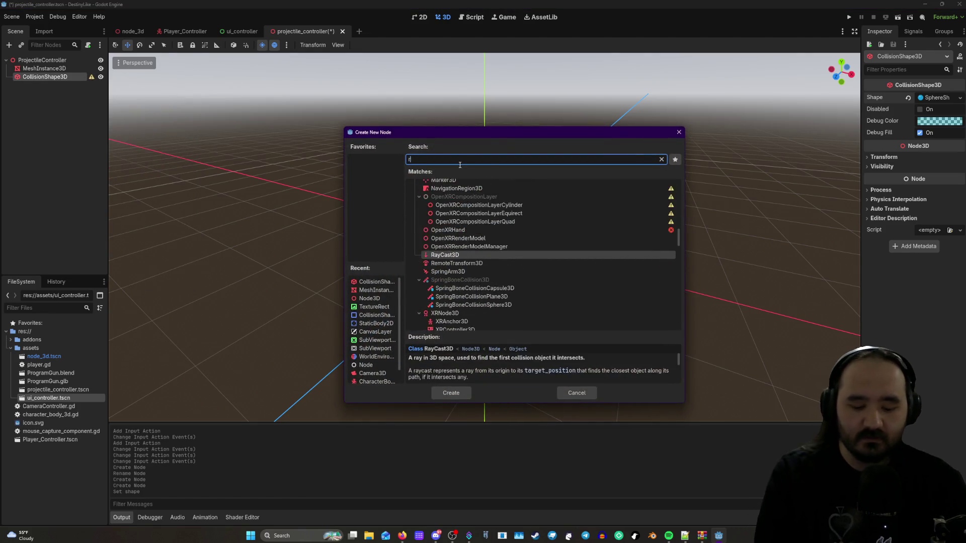
{"action": "type", "text": "igi"}
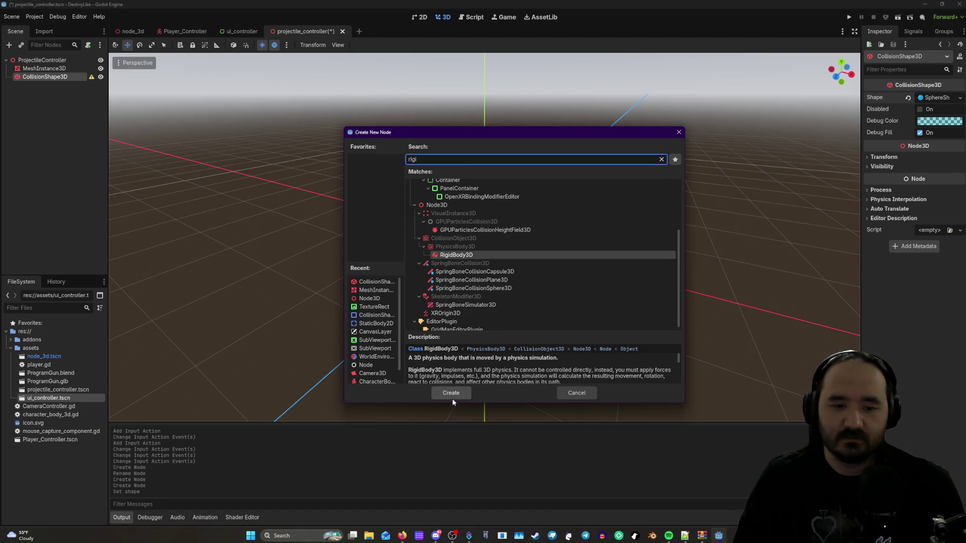
{"action": "left_click", "coordinate": [451, 394]}
- Check the RigidBody3D missing-shape warning and abandon adding a 'coll' child to it
{"action": "left_click", "coordinate": [92, 85]}
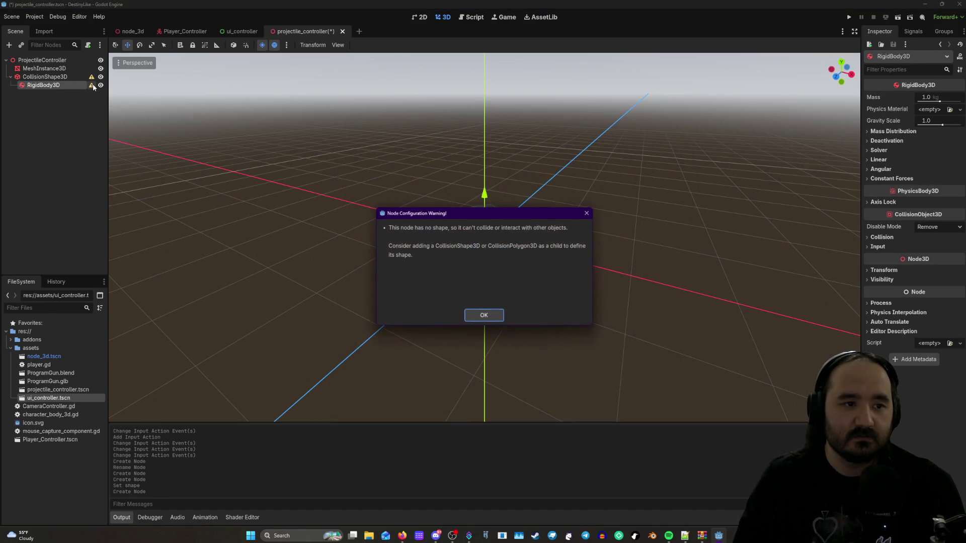
{"action": "key", "text": "Escape"}
{"action": "right_click", "coordinate": [62, 85]}
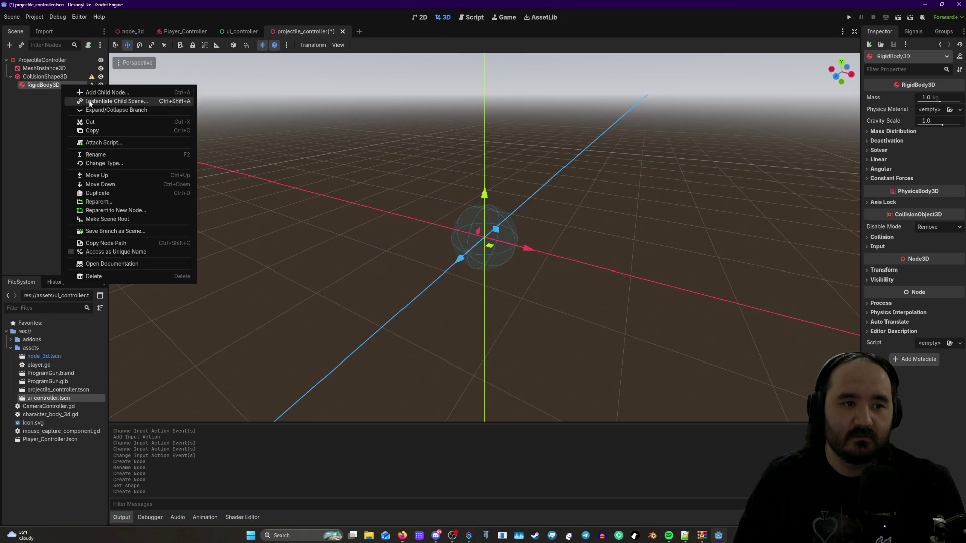
{"action": "left_click", "coordinate": [101, 93]}
{"action": "type", "text": "co"}
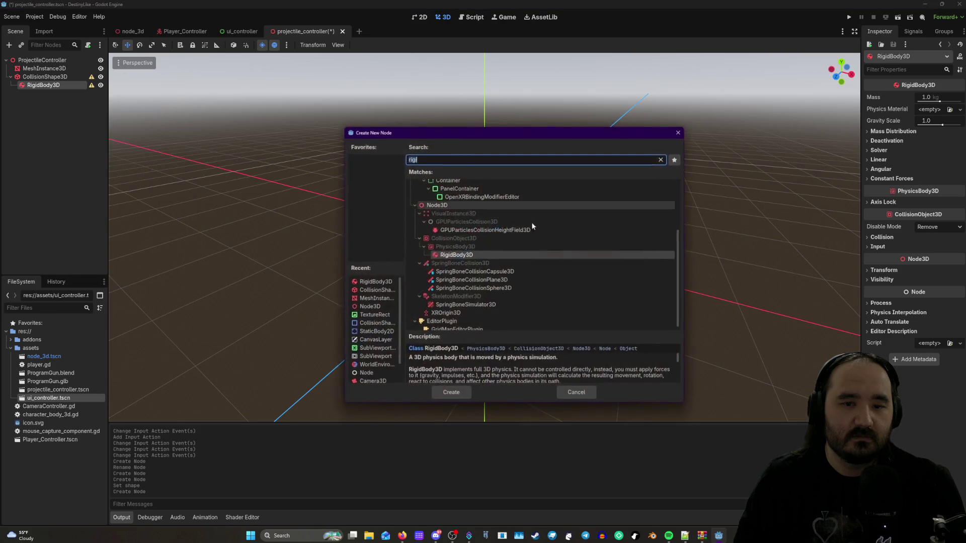
{"action": "type", "text": "ll"}
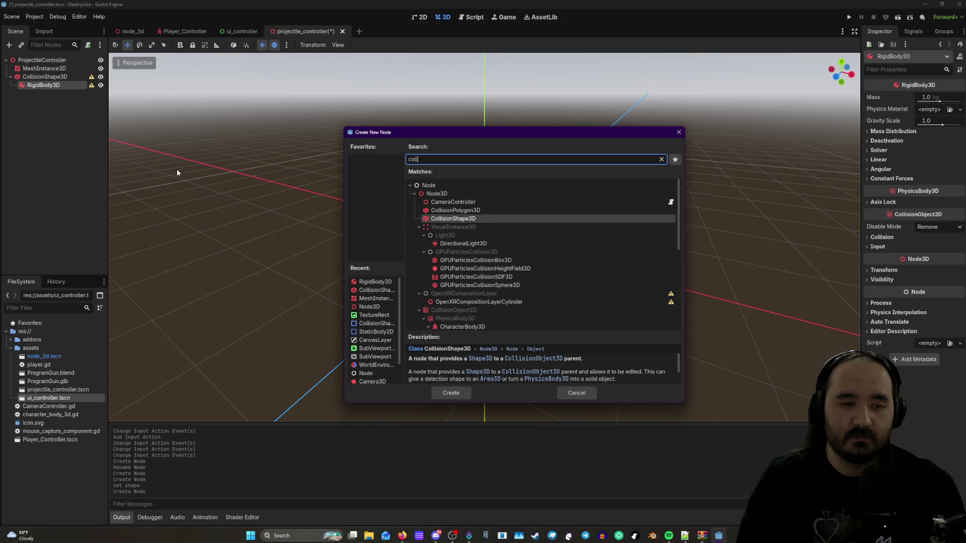
{"action": "left_click", "coordinate": [592, 396]}
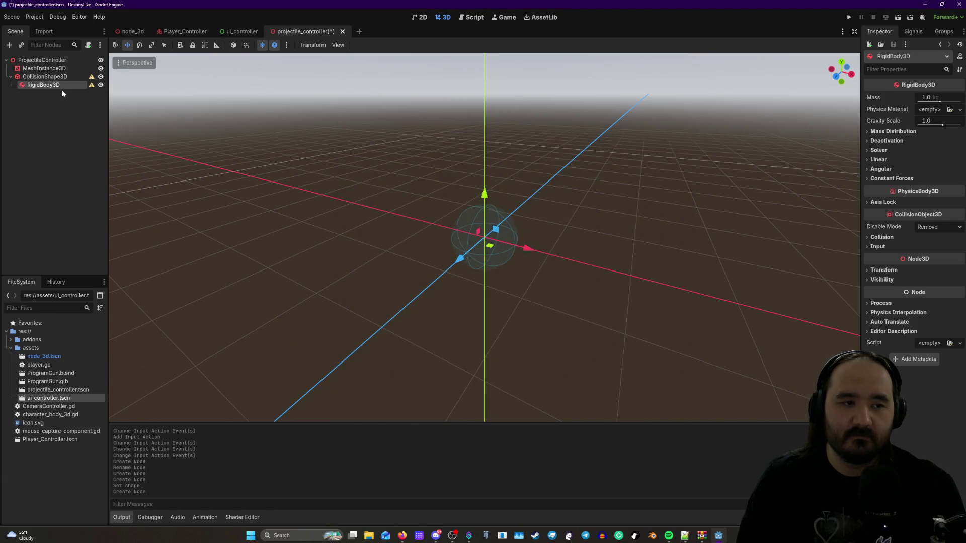
{"action": "left_click", "coordinate": [91, 85]}
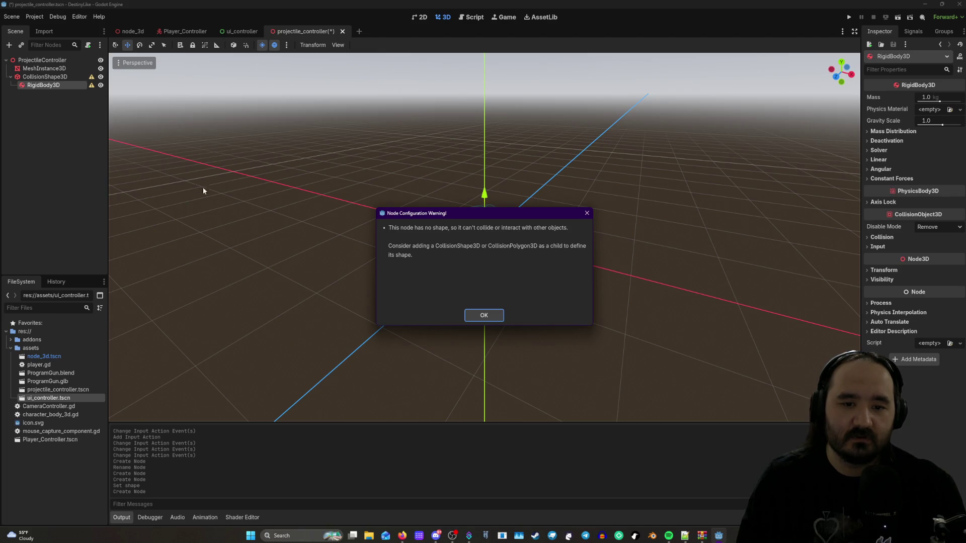
- Drag CollisionShape3D under RigidBody3D and inspect both nodes
{"action": "left_click", "coordinate": [45, 87]}
{"action": "mouse_move", "coordinate": [44, 76]}
{"action": "left_mouse_down"}
{"action": "mouse_move", "coordinate": [55, 76]}
{"action": "mouse_move", "coordinate": [10, 92]}
{"action": "mouse_move", "coordinate": [45, 93]}
{"action": "mouse_move", "coordinate": [26, 76]}
{"action": "mouse_move", "coordinate": [43, 87]}
{"action": "mouse_move", "coordinate": [33, 151]}
{"action": "mouse_move", "coordinate": [18, 151]}
{"action": "left_mouse_up"}
{"action": "mouse_move", "coordinate": [32, 90]}
{"action": "left_mouse_down"}
{"action": "mouse_move", "coordinate": [15, 73]}
{"action": "mouse_move", "coordinate": [39, 101]}
{"action": "mouse_move", "coordinate": [38, 128]}
{"action": "mouse_move", "coordinate": [45, 78]}
{"action": "left_mouse_up"}
{"action": "left_click", "coordinate": [46, 85]}
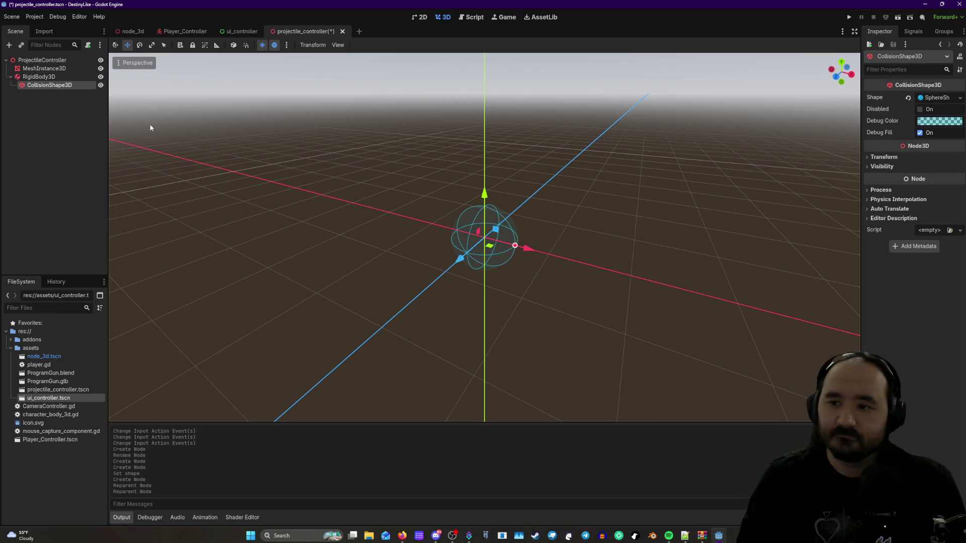
{"action": "left_click", "coordinate": [46, 77]}
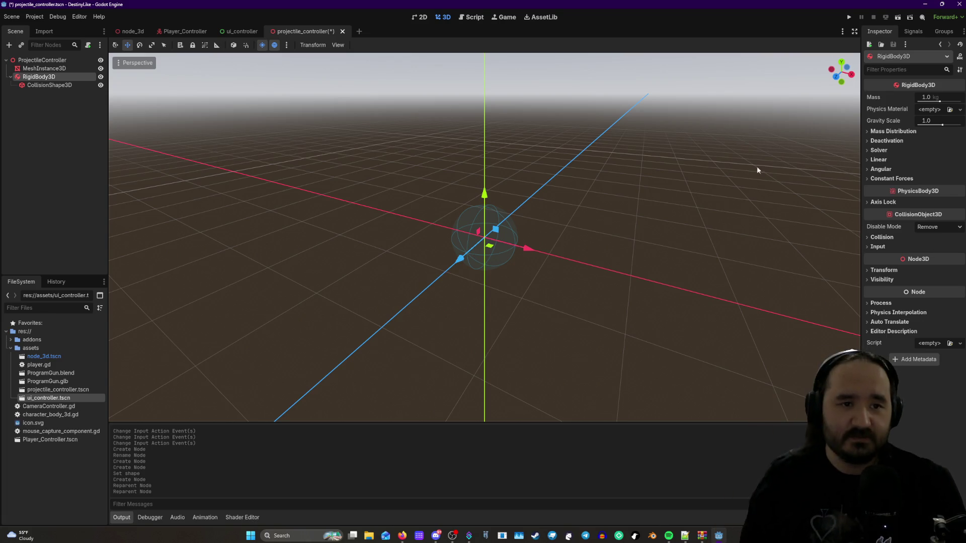
- Compare with the Player_Controller scene's nodes, then select the projectile's MeshInstance3D
{"action": "left_click", "coordinate": [181, 31]}
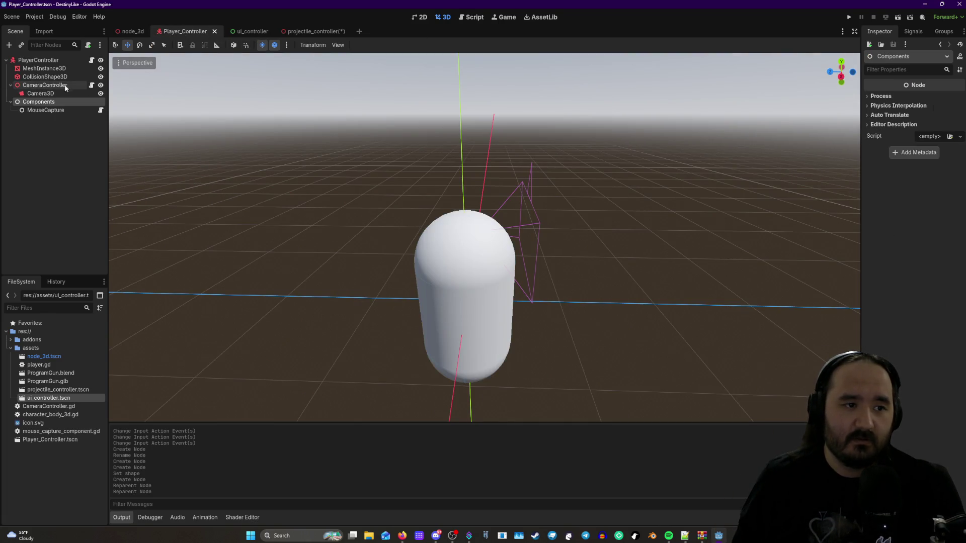
{"action": "left_click", "coordinate": [48, 85]}
{"action": "left_click", "coordinate": [44, 69]}
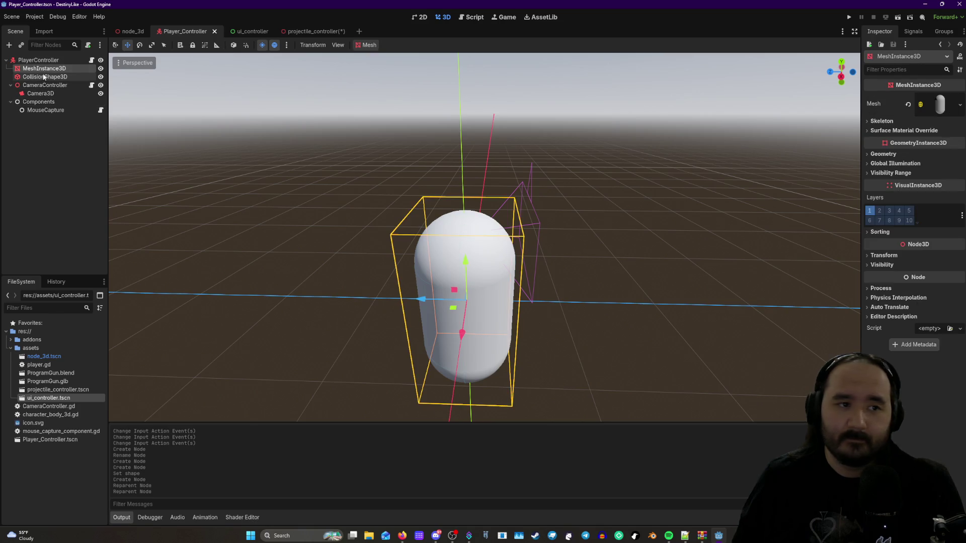
{"action": "left_click", "coordinate": [307, 31]}
{"action": "left_click", "coordinate": [44, 69]}
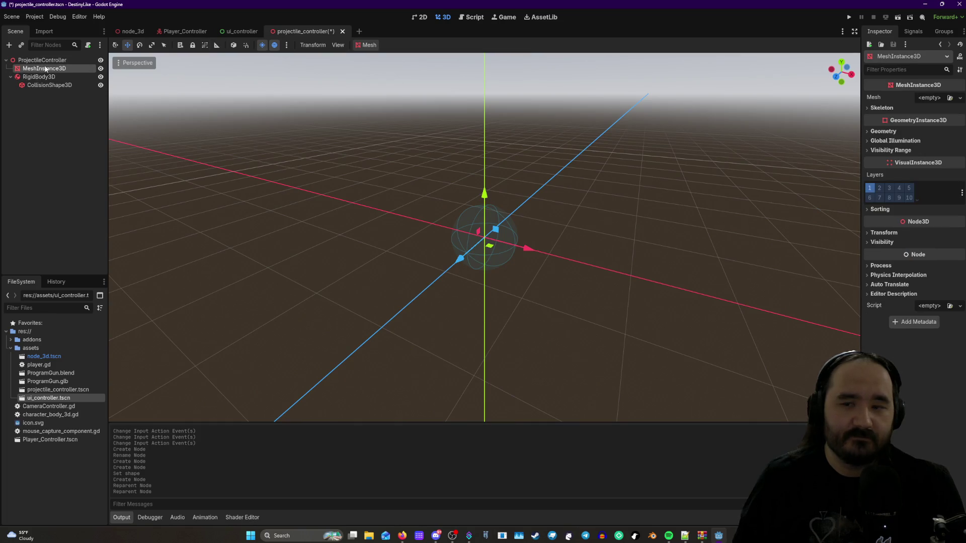
- Assign a new SphereMesh to MeshInstance3D, then select RigidBody3D and orbit around the white ball
{"action": "left_click", "coordinate": [960, 98]}
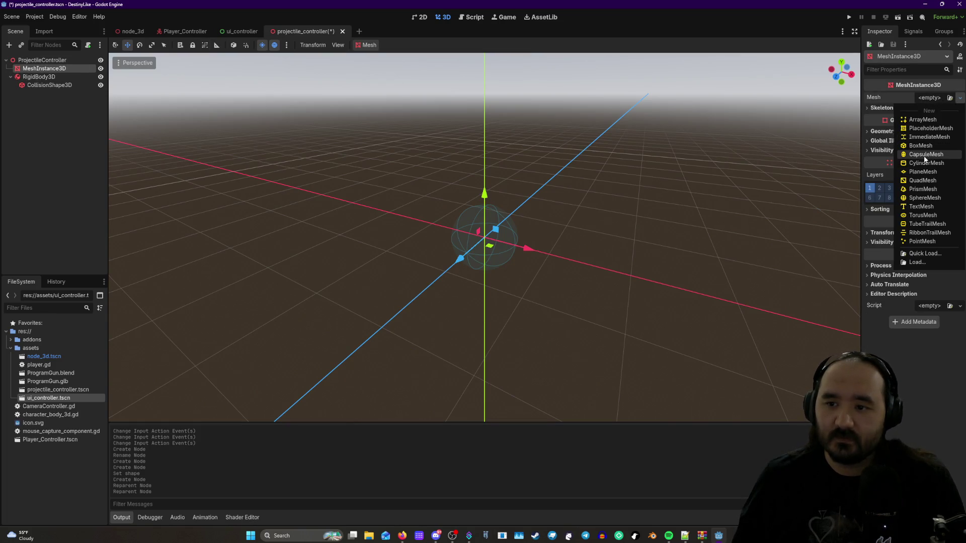
{"action": "left_click", "coordinate": [925, 197]}
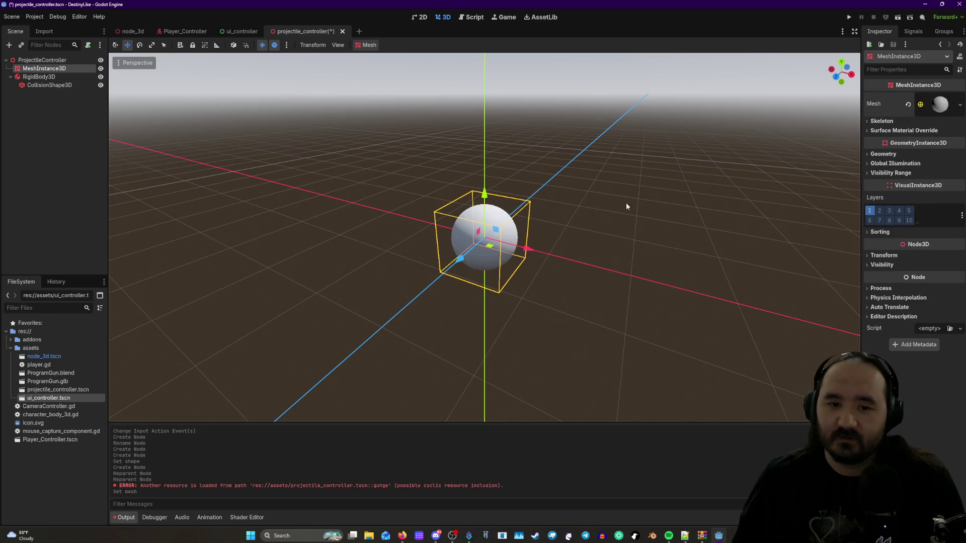
{"action": "left_click", "coordinate": [46, 78]}
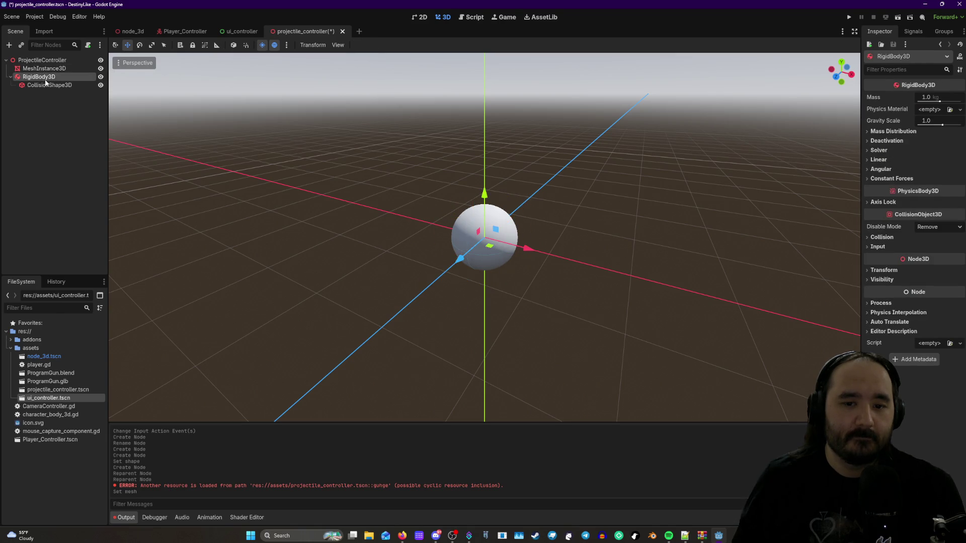
{"action": "scroll", "coordinate": [593, 206], "scroll_direction": "up", "scroll_amount": 4}
{"action": "left_click_drag", "start_coordinate": [594, 210], "coordinate": [608, 222]}
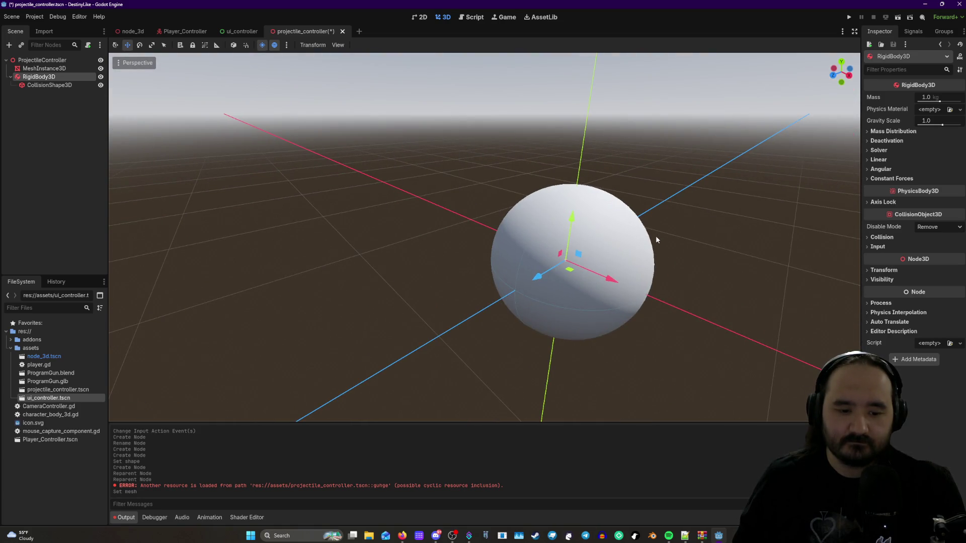
- Orbit the view once more, then begin attaching a script to the ProjectileController root
{"action": "scroll", "coordinate": [657, 236], "scroll_direction": "down", "scroll_amount": 4}
{"action": "mouse_move", "coordinate": [669, 248]}
{"action": "left_mouse_down"}
{"action": "mouse_move", "coordinate": [724, 251]}
{"action": "mouse_move", "coordinate": [647, 255]}
{"action": "mouse_move", "coordinate": [649, 265]}
{"action": "mouse_move", "coordinate": [532, 235]}
{"action": "left_mouse_up"}
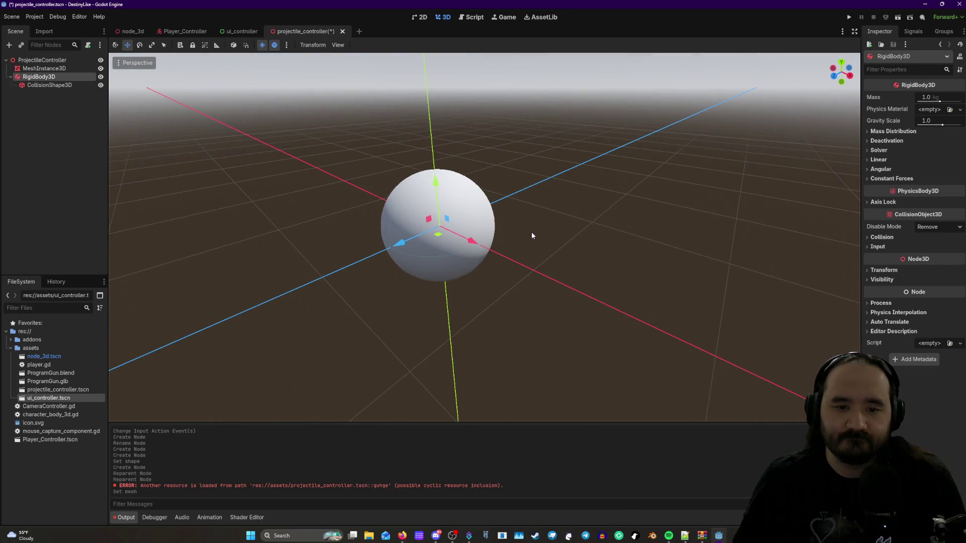
{"action": "left_click", "coordinate": [42, 59]}
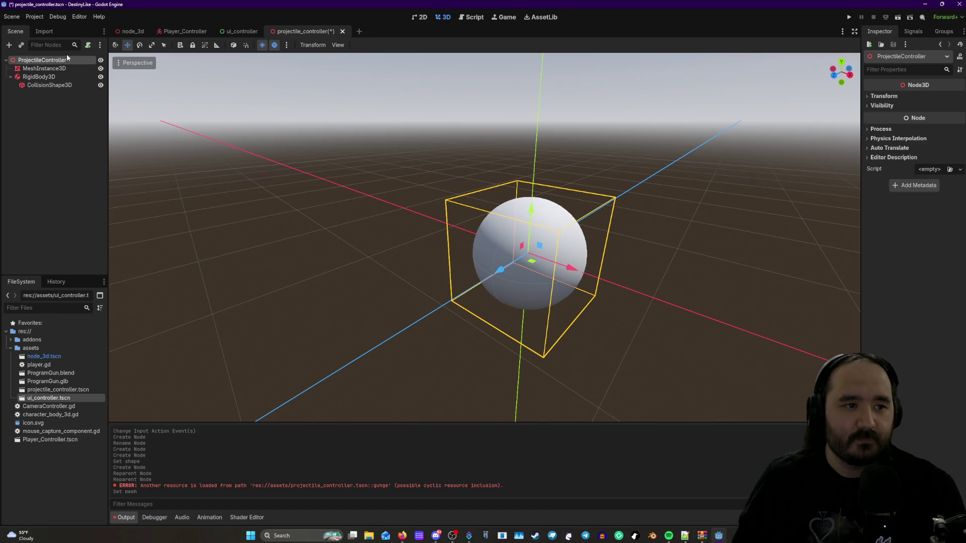
{"action": "left_click", "coordinate": [88, 44]}
- Create projectile_controller.gd and place the cursor after pass on line 11
{"action": "left_click", "coordinate": [447, 357]}
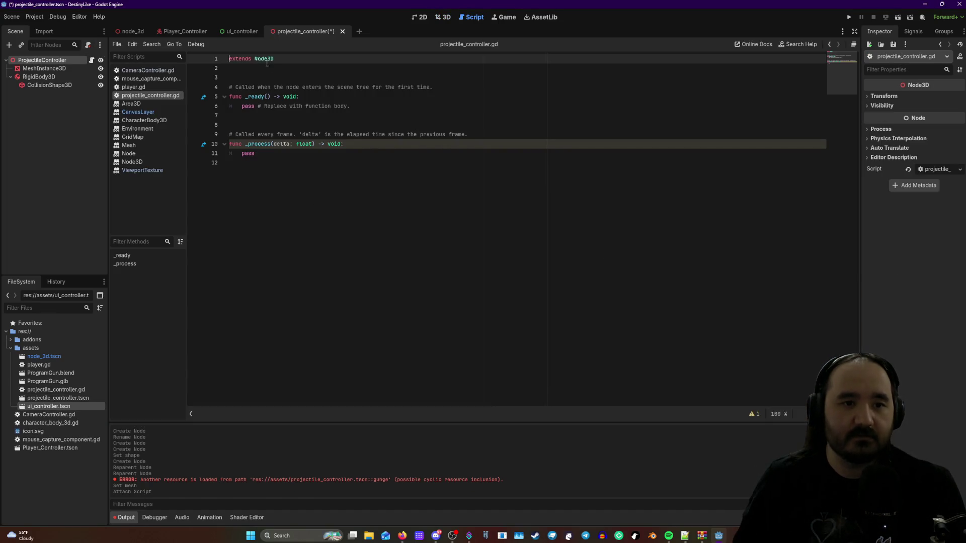
{"action": "left_click", "coordinate": [352, 97]}
{"action": "left_click", "coordinate": [286, 115]}
{"action": "left_click", "coordinate": [322, 162]}
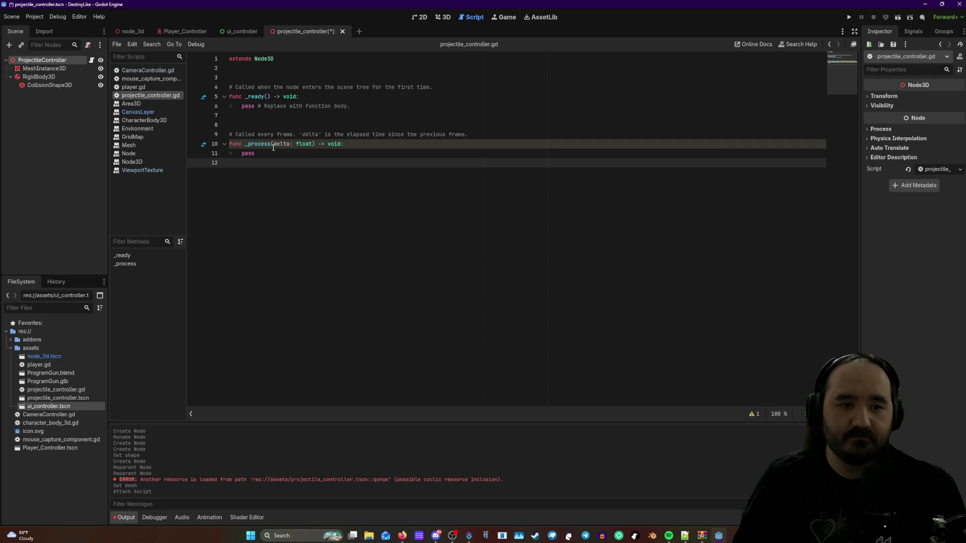
{"action": "left_click", "coordinate": [335, 154]}
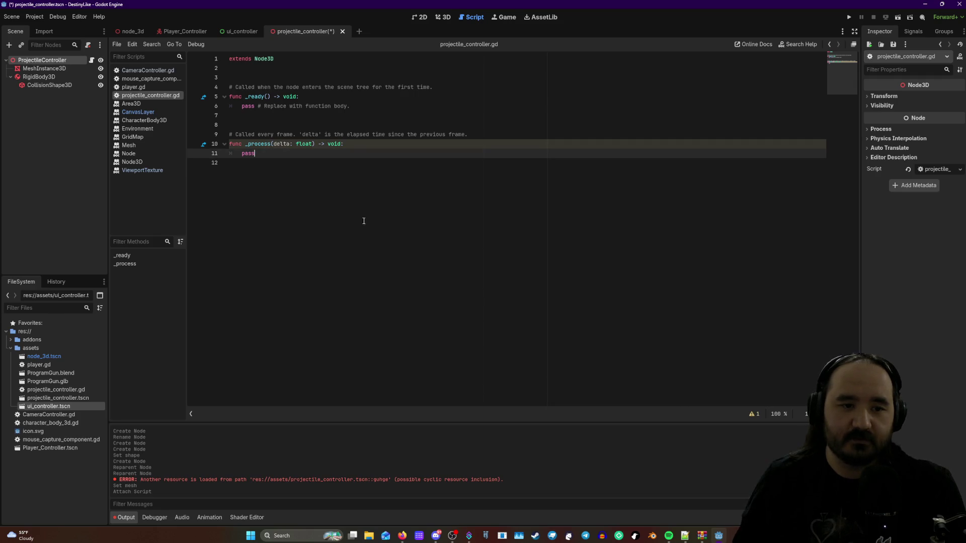
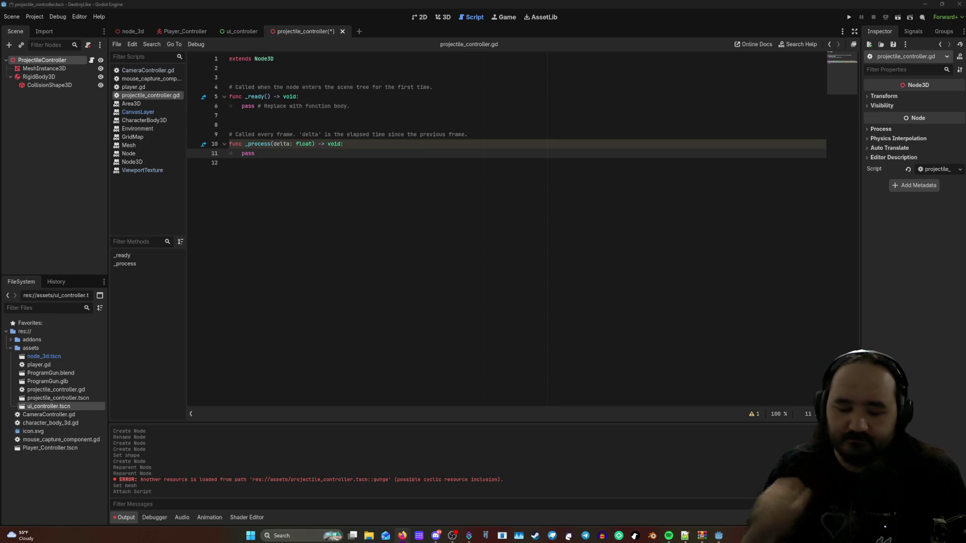
- Inspect the projectile scene's nodes (MeshInstance3D, RigidBody3D, CollisionShape3D, root) and view the sphere in 3D
{"action": "left_click", "coordinate": [49, 85]}
{"action": "left_click", "coordinate": [44, 69]}
{"action": "left_click", "coordinate": [76, 59]}
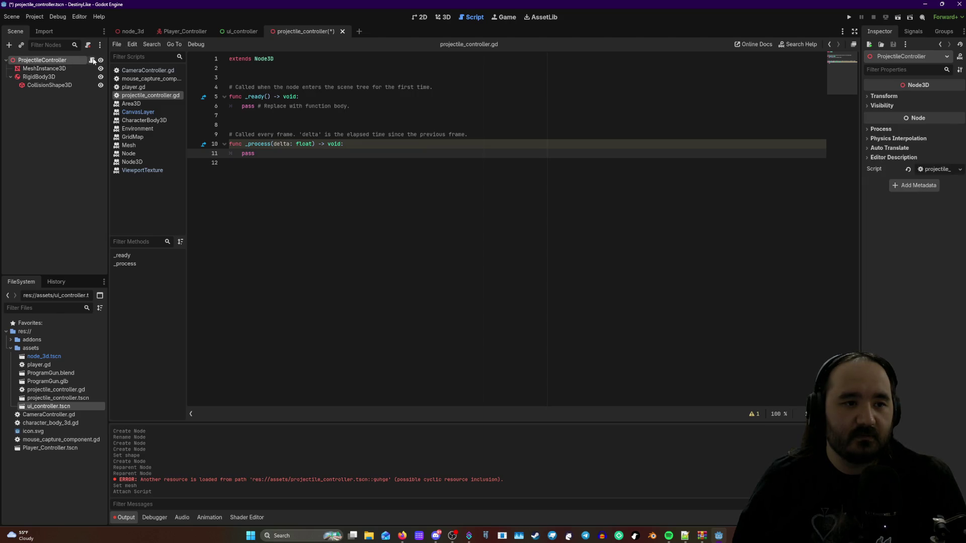
{"action": "left_click", "coordinate": [449, 18]}
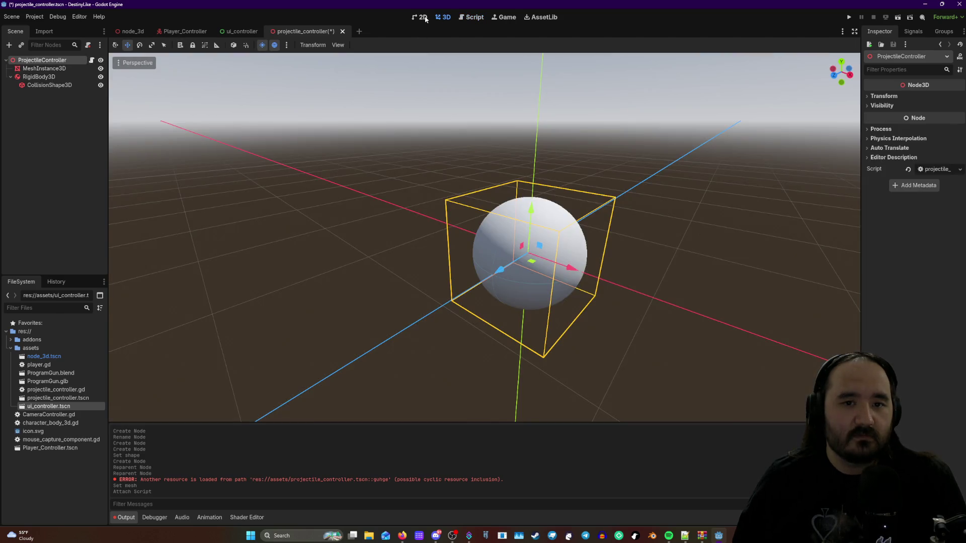
{"action": "left_click", "coordinate": [472, 18]}
{"action": "left_click", "coordinate": [54, 76]}
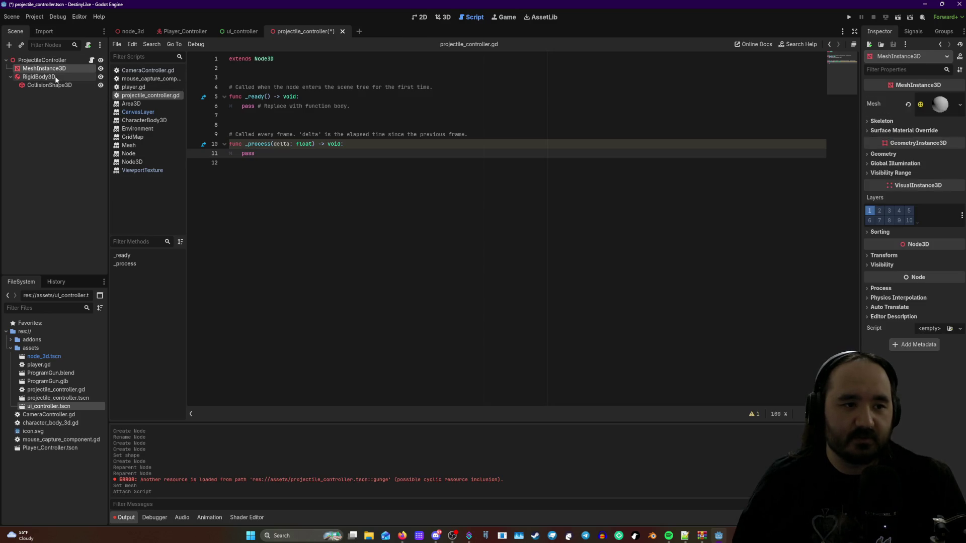
{"action": "left_click", "coordinate": [50, 85]}
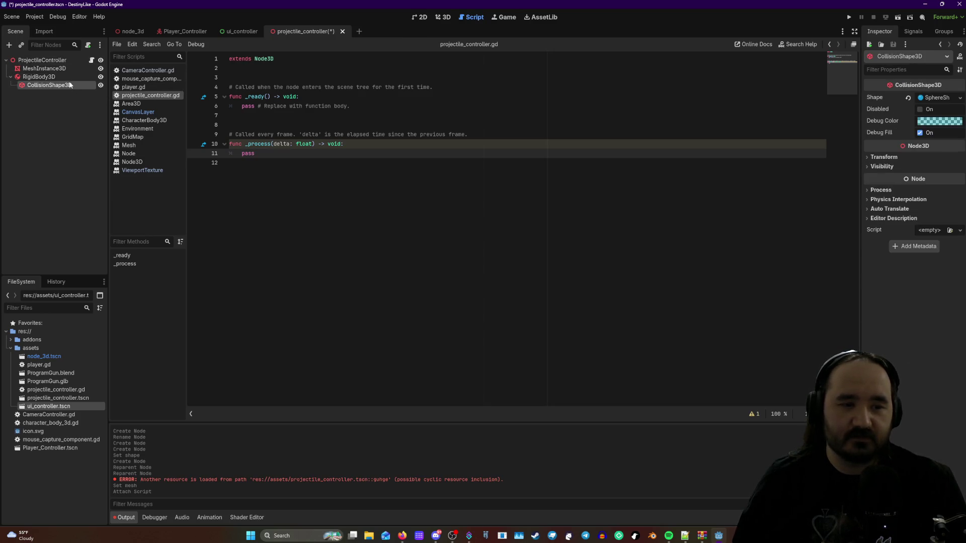
{"action": "left_click", "coordinate": [44, 77]}
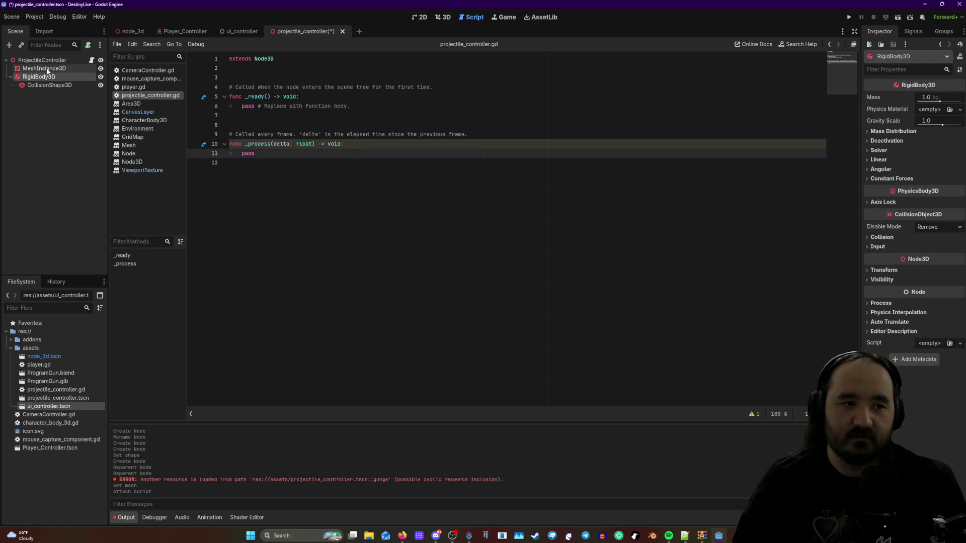
{"action": "left_click", "coordinate": [48, 68]}
{"action": "left_click", "coordinate": [42, 60]}
{"action": "left_click", "coordinate": [56, 70]}
- Place the caret after pass on line 11, briefly check the web browser, and return to Godot
{"action": "left_click", "coordinate": [307, 154]}
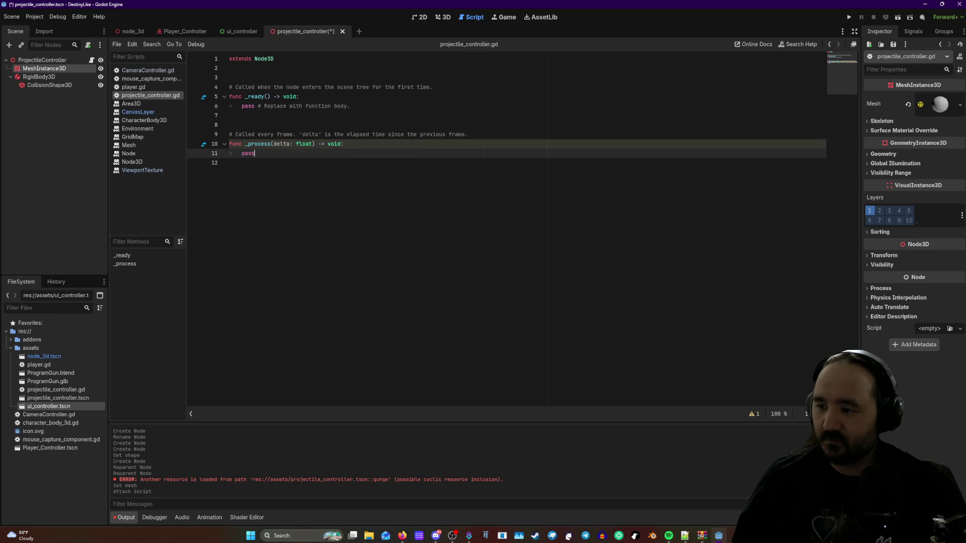
{"action": "key", "text": "alt+Tab"}
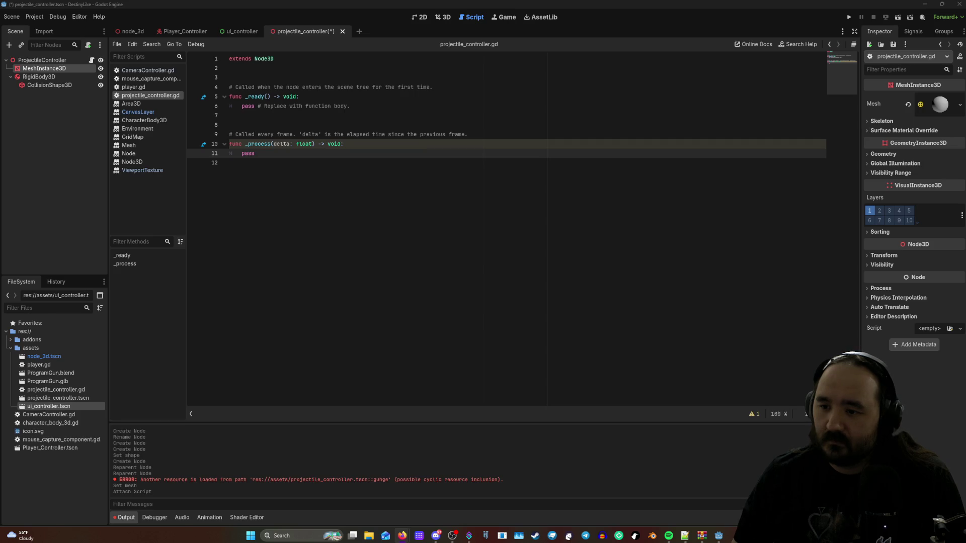
{"action": "left_click", "coordinate": [301, 112]}
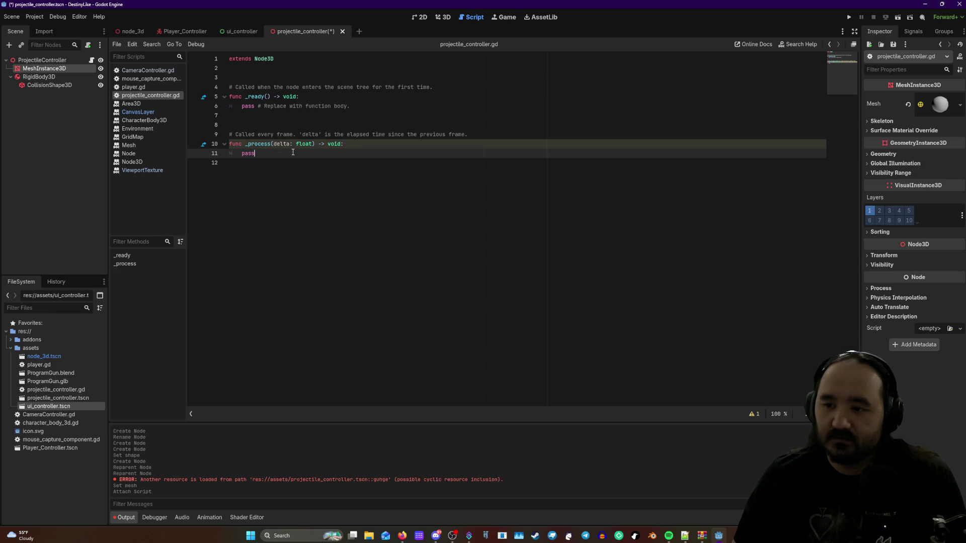
- Rename the function on line 10 to _physics_process using the autocomplete suggestion
{"action": "left_click", "coordinate": [272, 144]}
{"action": "type", "text": "_phys"}
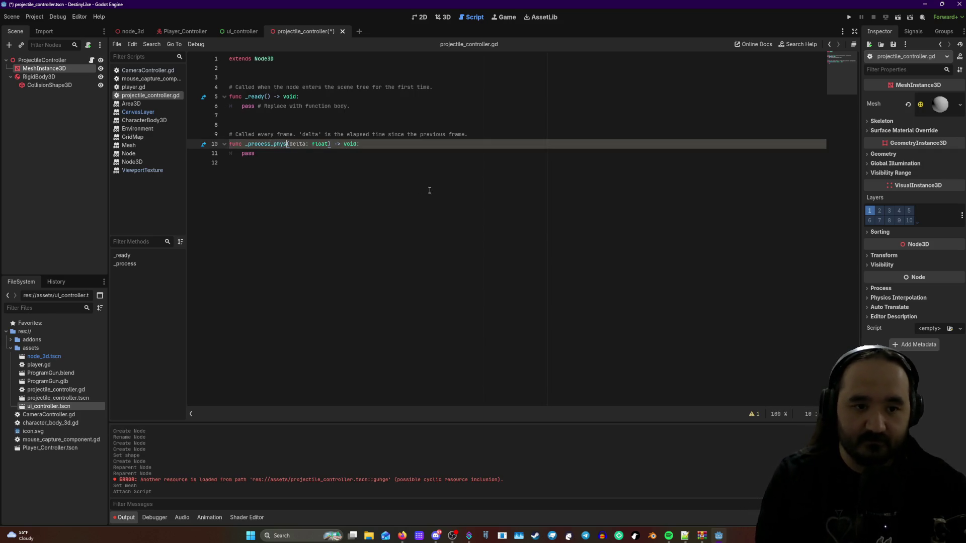
{"action": "type", "text": "ic"}
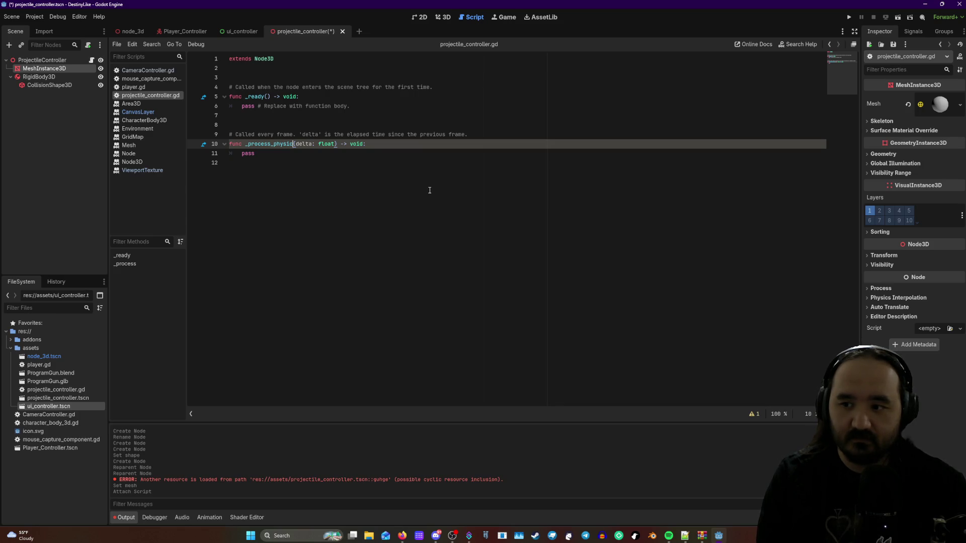
{"action": "key", "text": "BackSpace"}
{"action": "key", "text": "BackSpace"}
{"action": "key", "text": "BackSpace"}
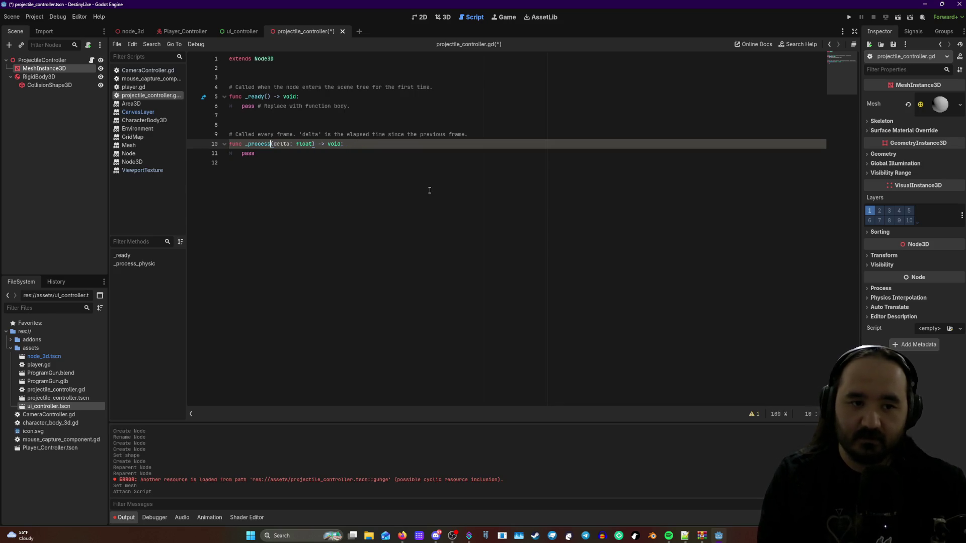
{"action": "left_click", "coordinate": [244, 145]}
{"action": "type", "text": "_p"}
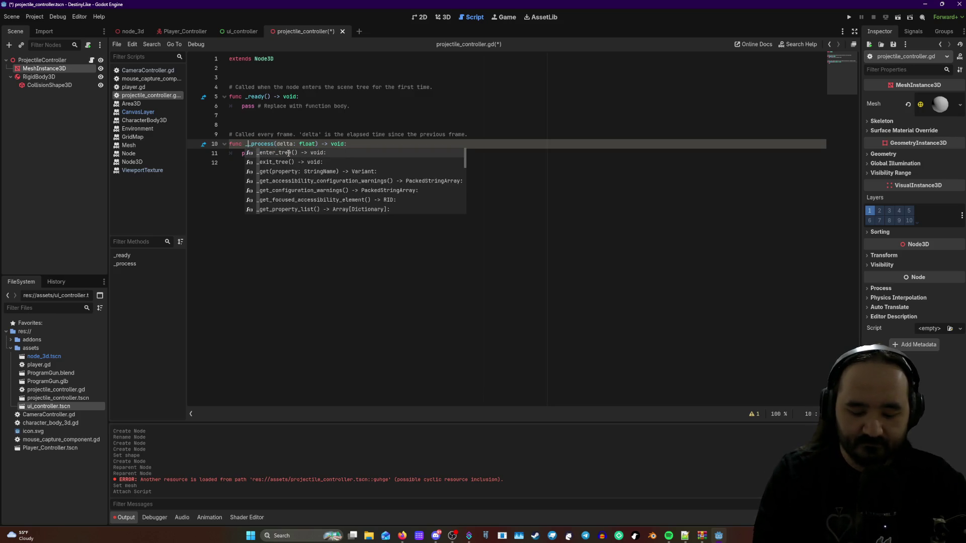
{"action": "type", "text": "hy"}
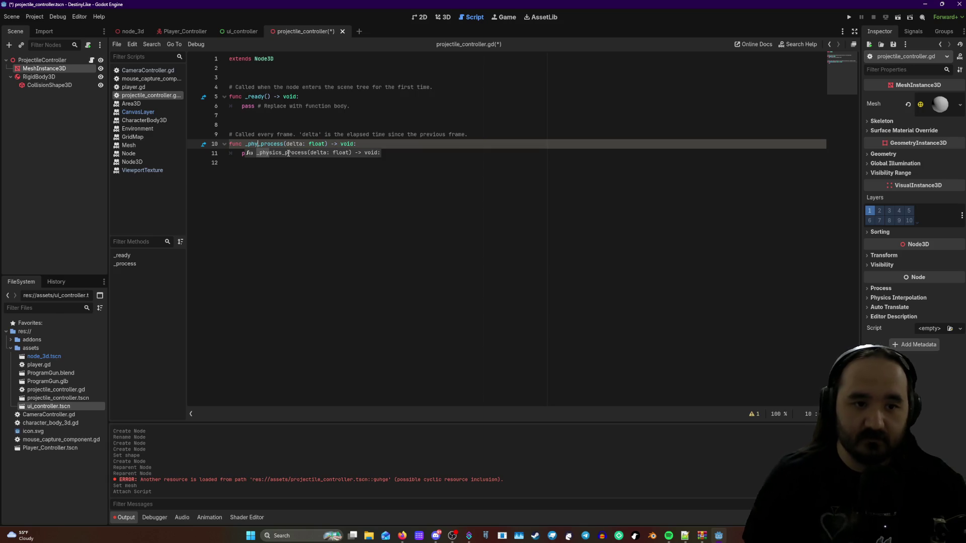
{"action": "key", "text": "Return"}
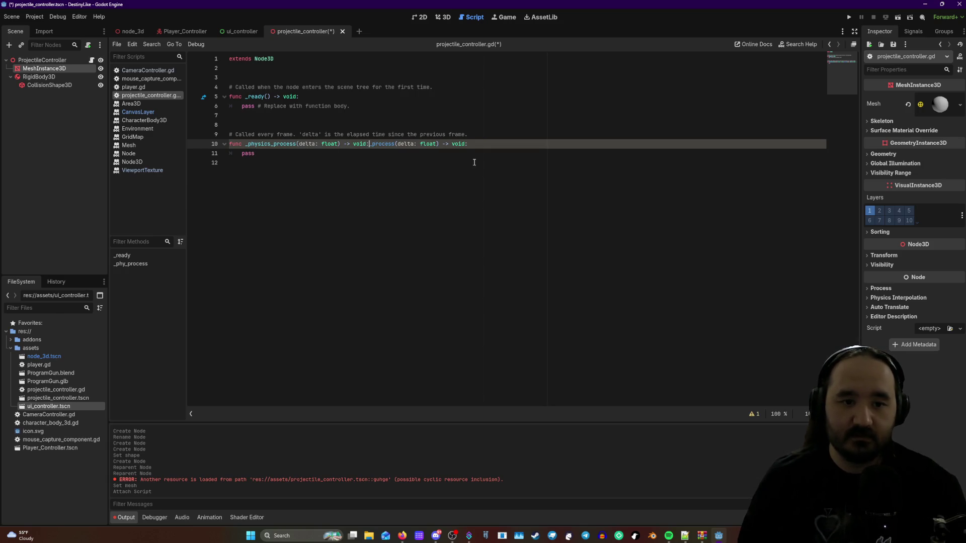
- Delete the leftover signature text so line 10 reads func _physics_process(delta):
{"action": "left_click_drag", "start_coordinate": [489, 146], "coordinate": [347, 145]}
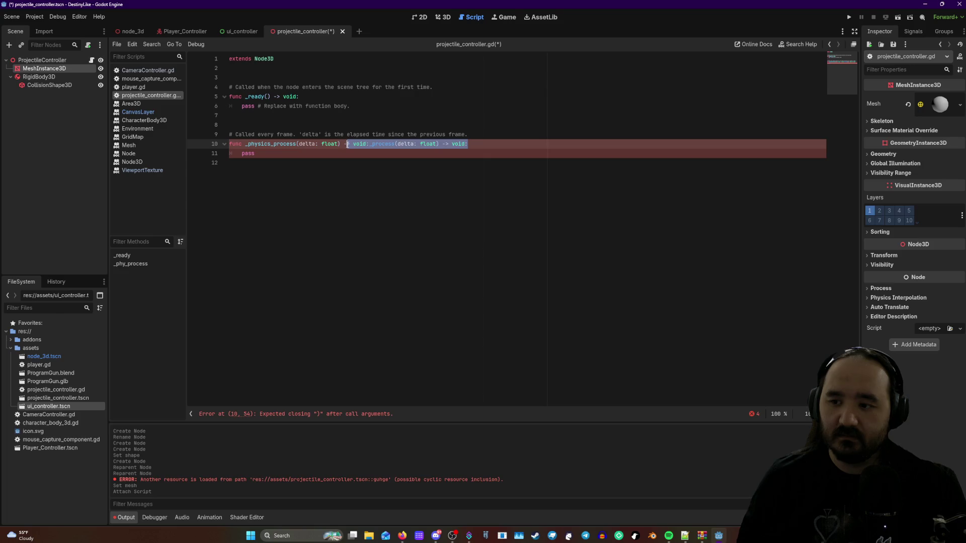
{"action": "key", "text": "BackSpace"}
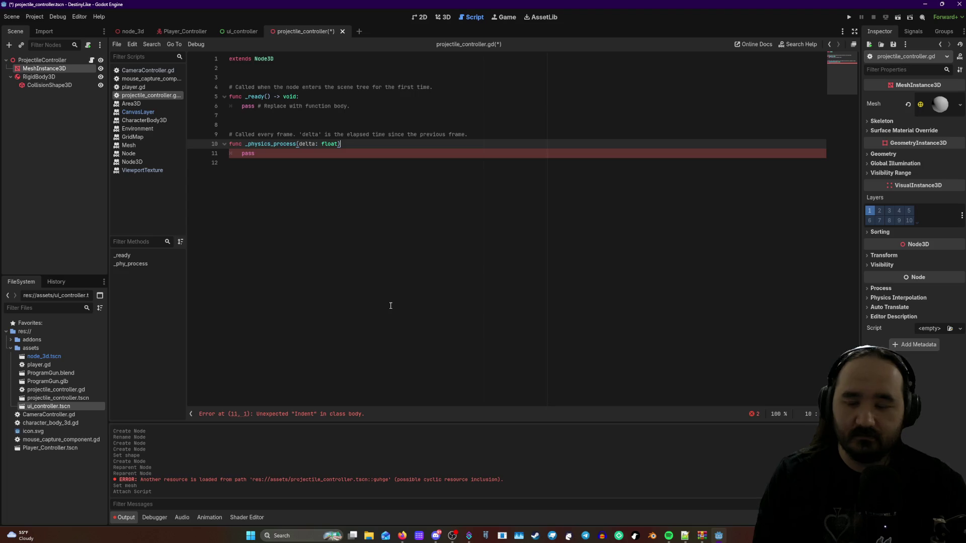
{"action": "key", "text": "BackSpace"}
{"action": "key", "text": "BackSpace"}
{"action": "key", "text": "BackSpace"}
{"action": "key", "text": "BackSpace"}
{"action": "key", "text": "BackSpace"}
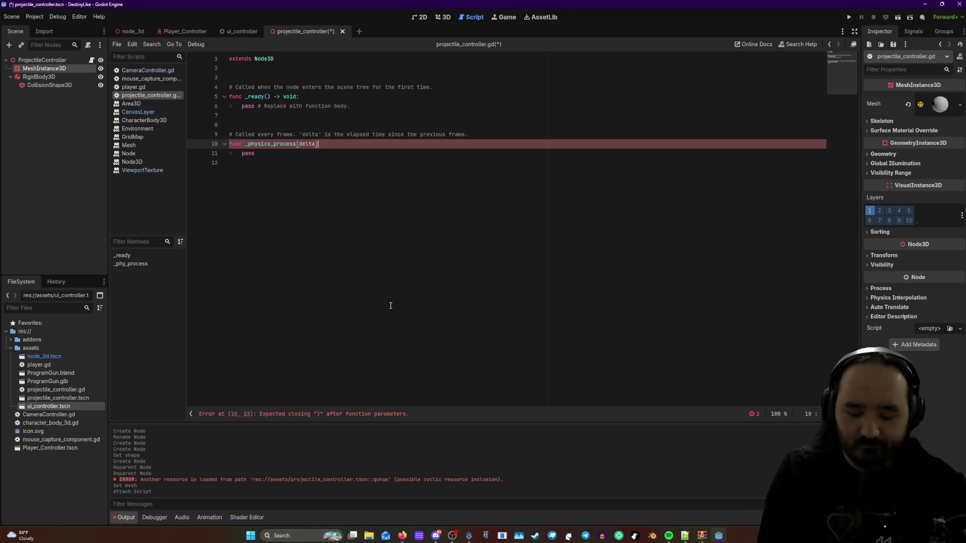
{"action": "type", "text": "):"}
{"action": "key", "text": "Down"}
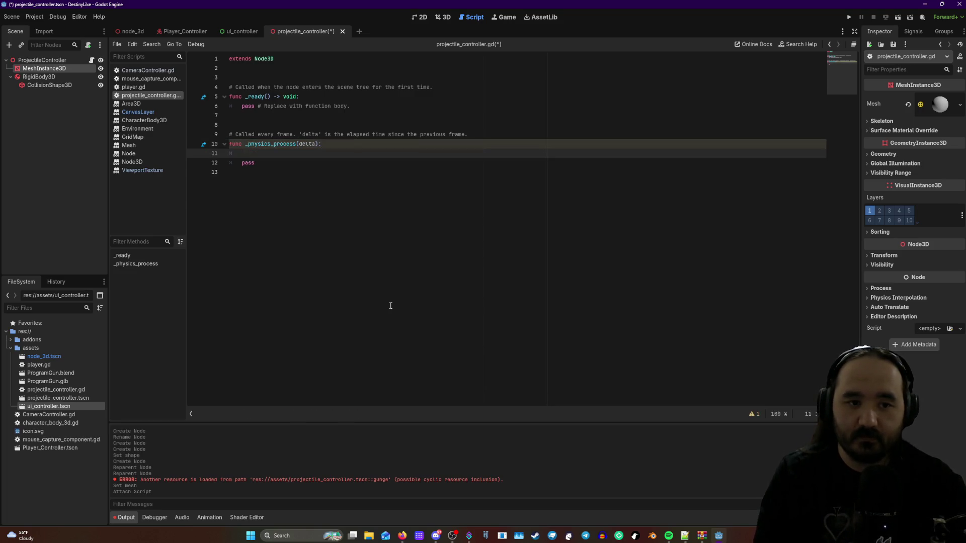
- Replace pass on line 11 with 'position += transform.x * speed * delta', fixing the delts typo
{"action": "key", "text": "Home"}
{"action": "key", "text": "Delete"}
{"action": "key", "text": "Delete"}
{"action": "key", "text": "Delete"}
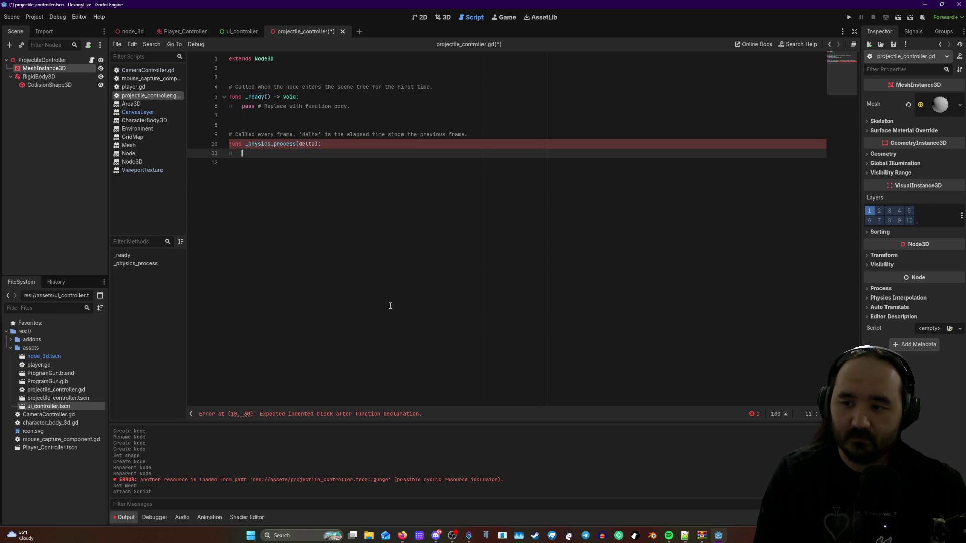
{"action": "type", "text": "pos"}
{"action": "type", "text": "ition"}
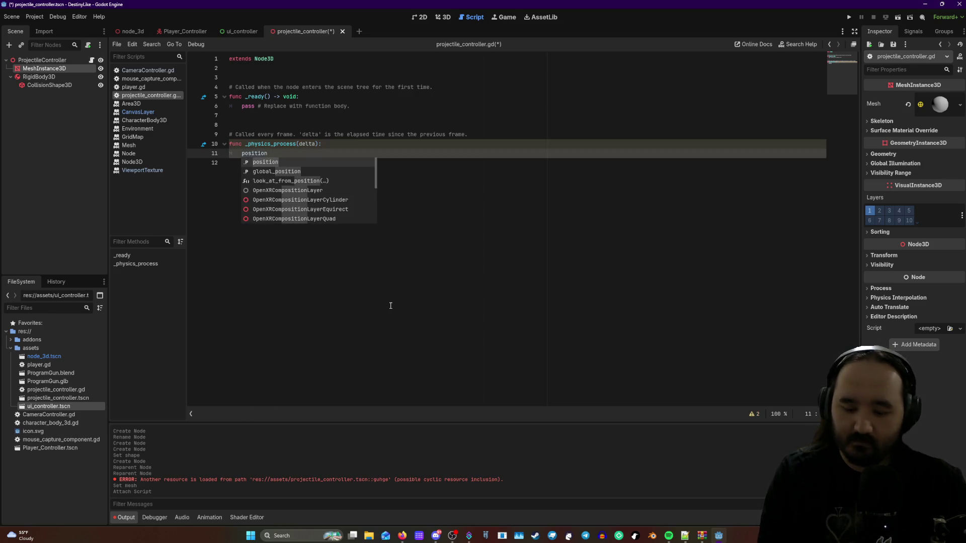
{"action": "type", "text": " +="}
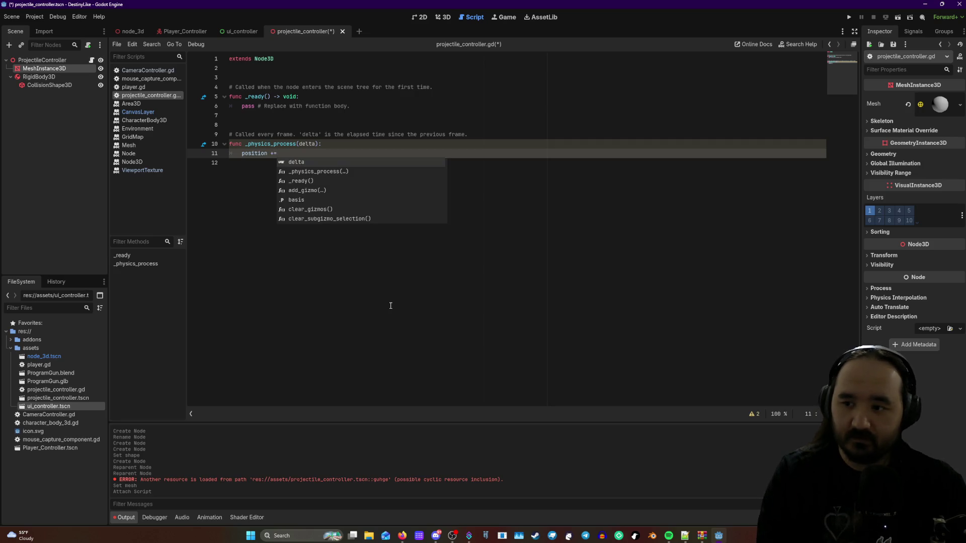
{"action": "type", "text": " transform"}
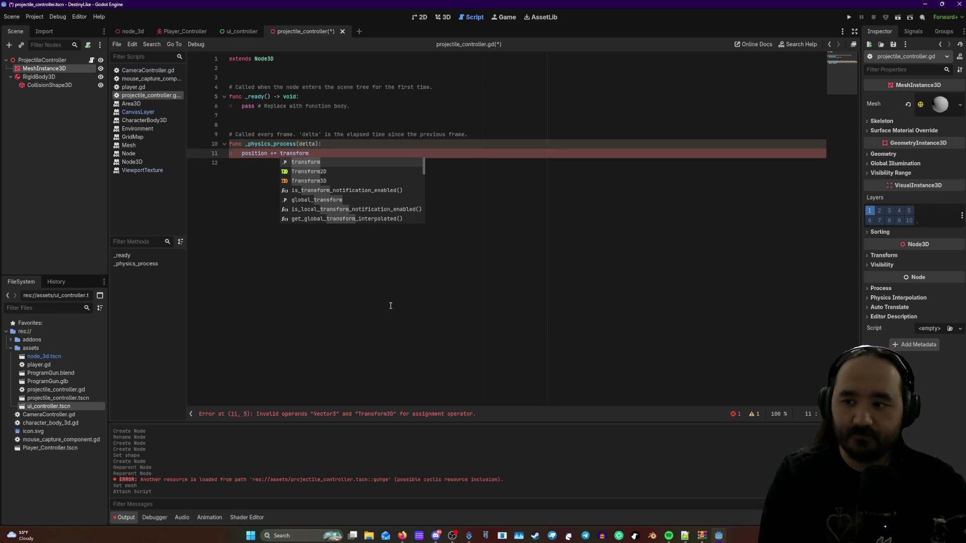
{"action": "type", "text": ".x"}
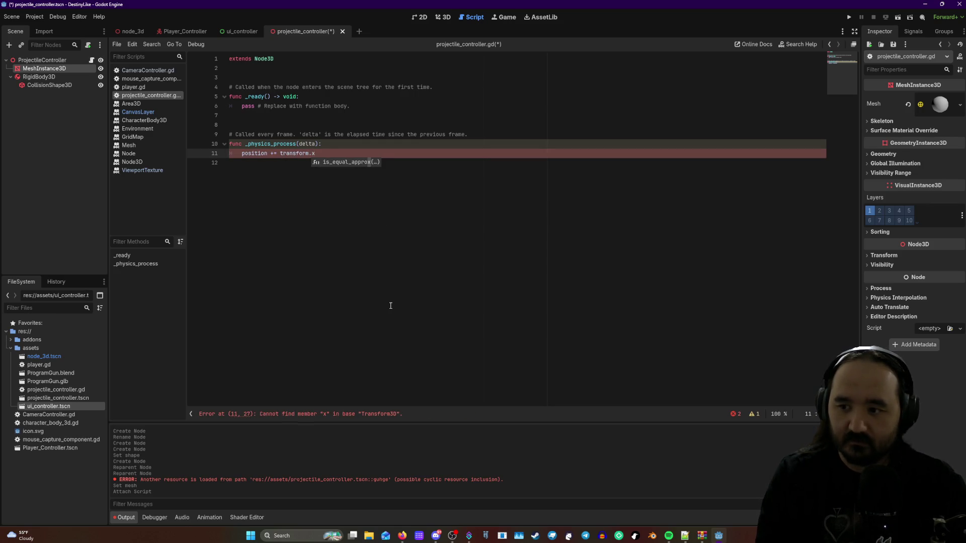
{"action": "type", "text": " * "}
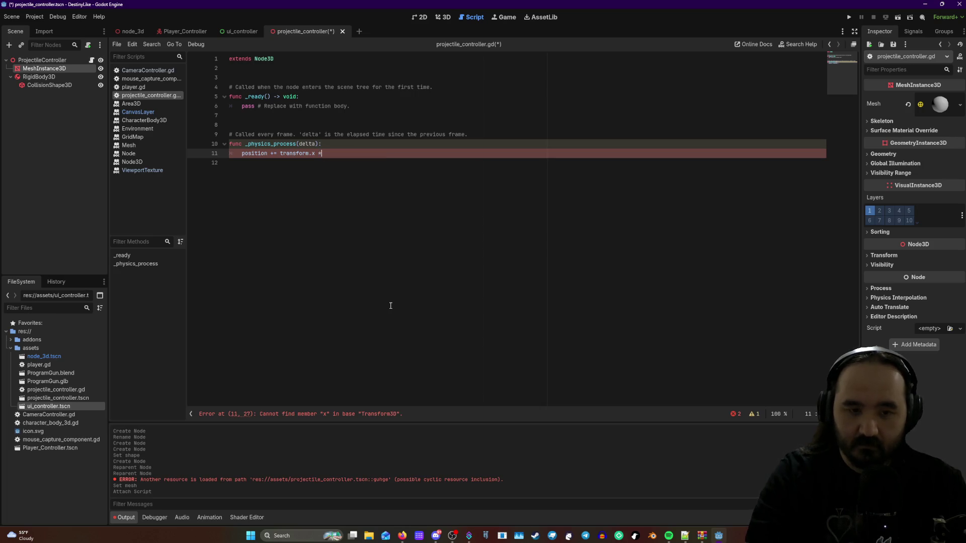
{"action": "type", "text": "spee"}
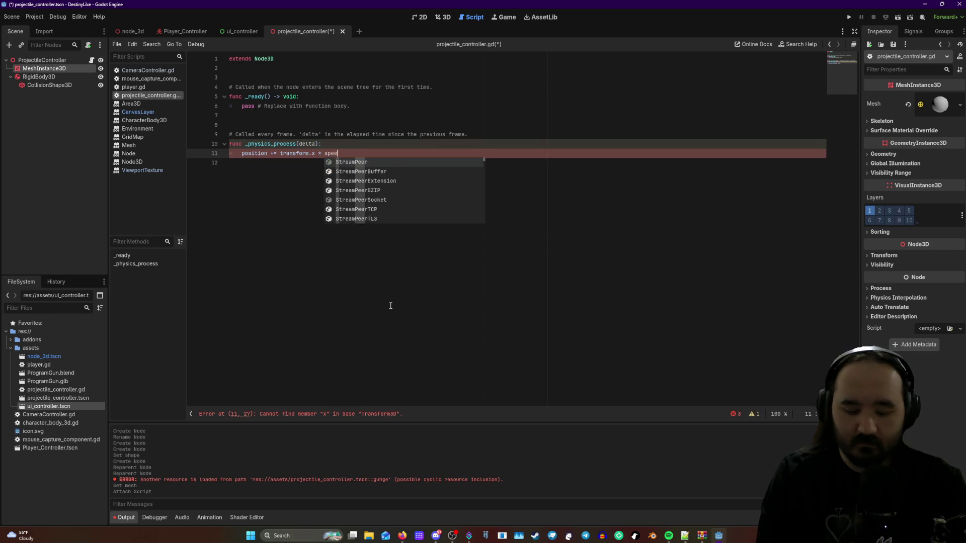
{"action": "type", "text": "d * delts"}
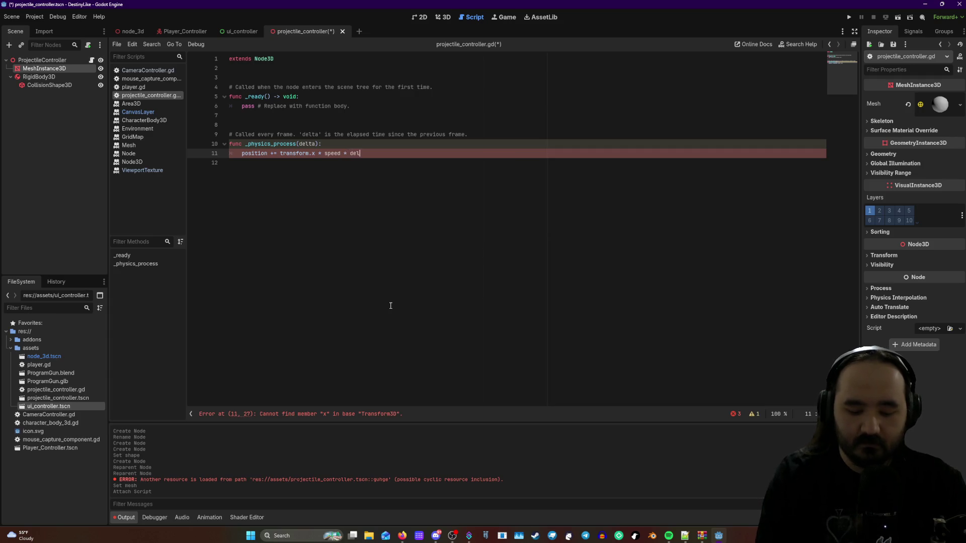
{"action": "key", "text": "BackSpace"}
{"action": "type", "text": "a"}
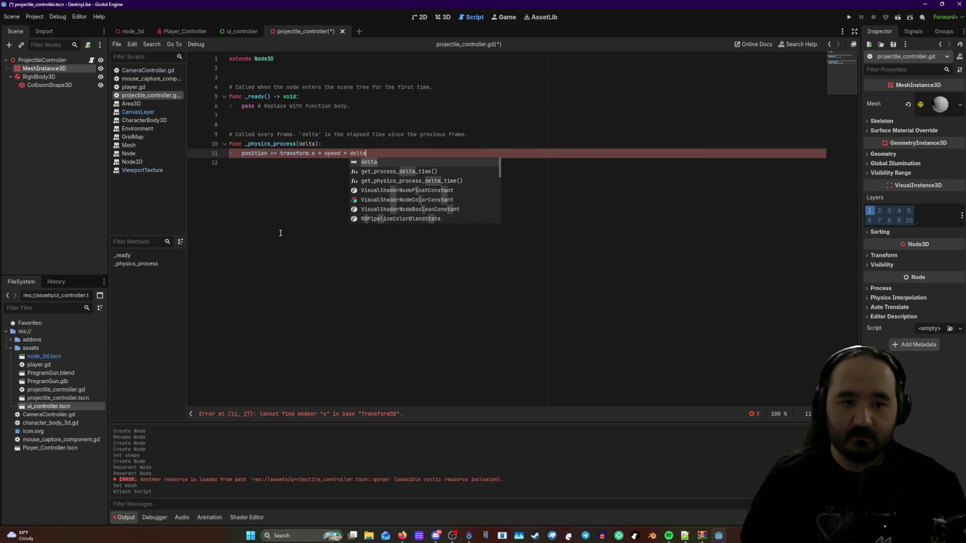
{"action": "key", "text": "Escape"}
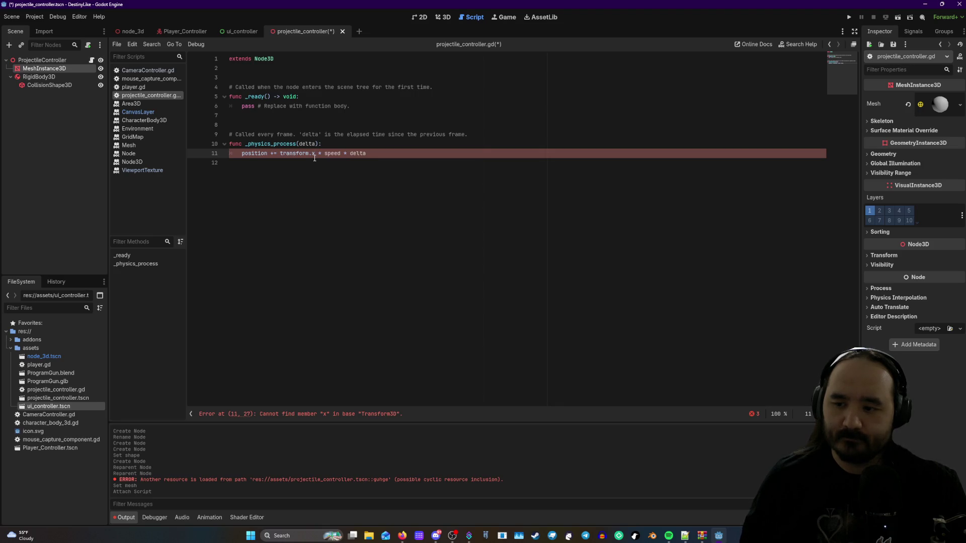
{"action": "left_click_drag", "start_coordinate": [315, 153], "coordinate": [280, 153]}
- Change the movement line to use basis.z instead of transform.x
{"action": "type", "text": "basi"}
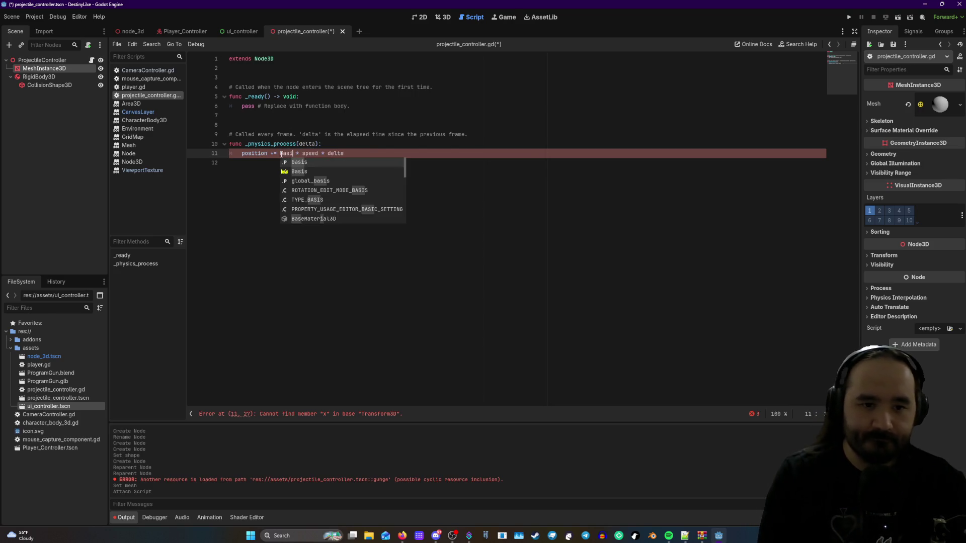
{"action": "type", "text": "s"}
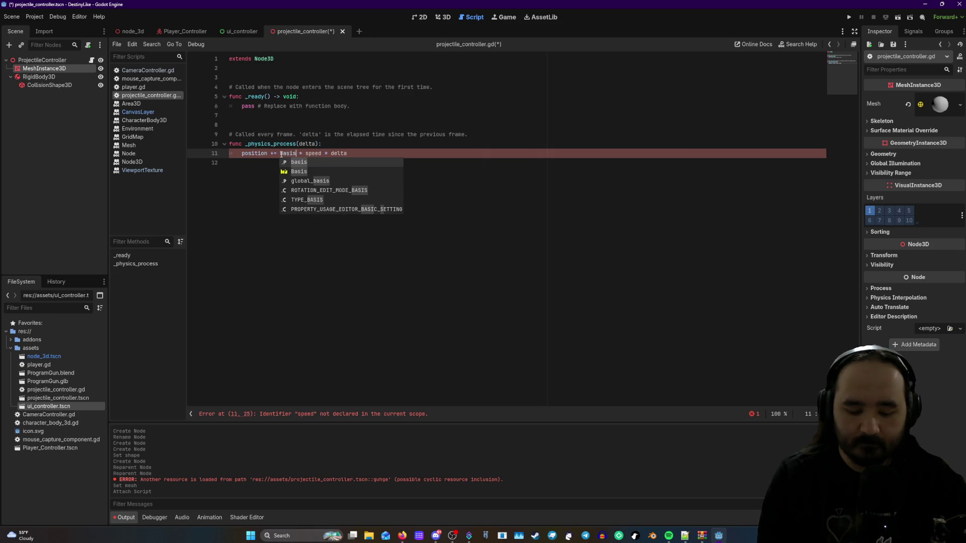
{"action": "type", "text": ".z"}
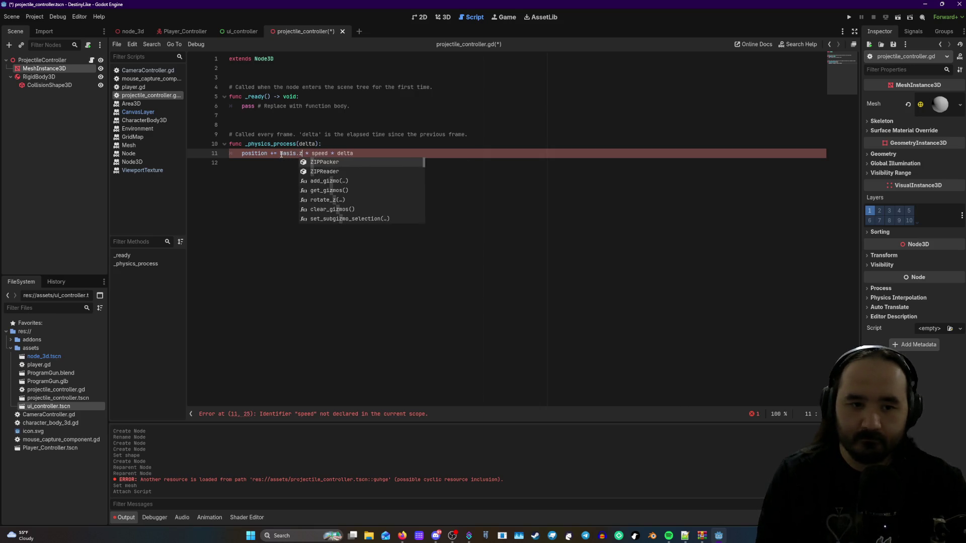
{"action": "left_click", "coordinate": [389, 155]}
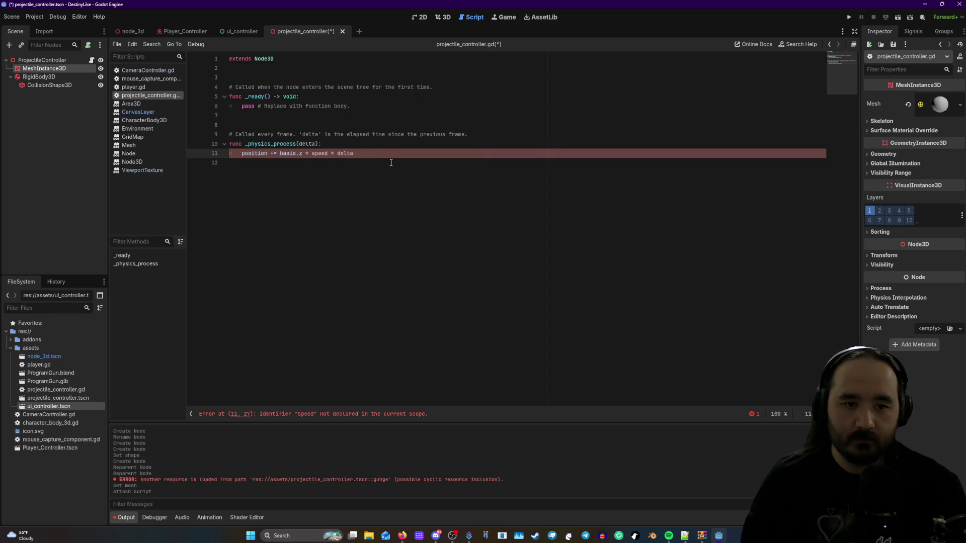
{"action": "left_click", "coordinate": [371, 135]}
{"action": "left_click", "coordinate": [369, 154]}
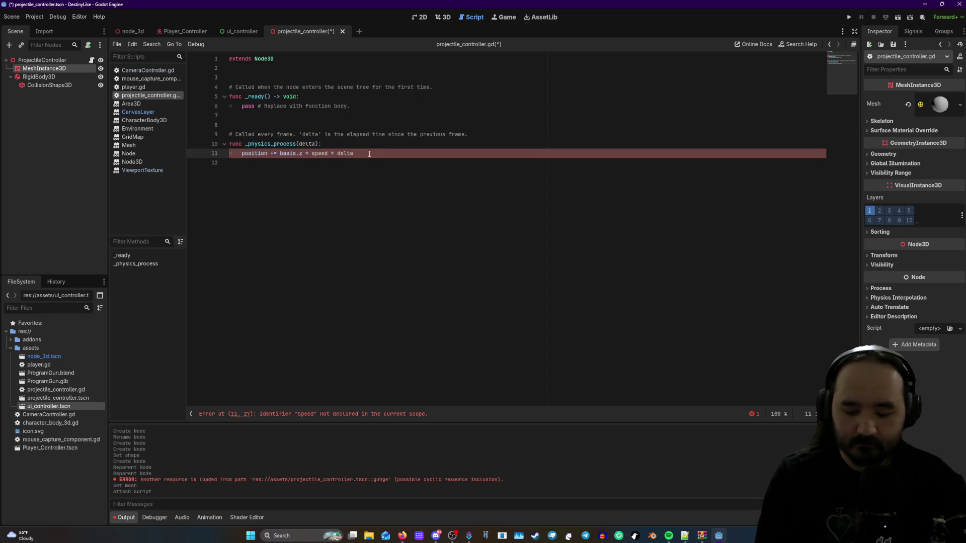
{"action": "type", "text": ":"}
{"action": "key", "text": "BackSpace"}
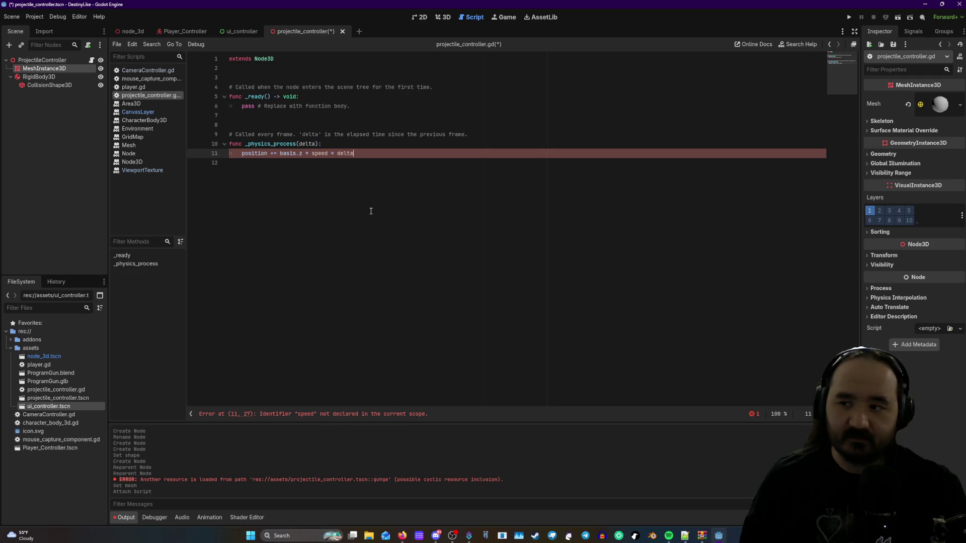
- Declare 'var speed = 3' on line 3 of the projectile script
{"action": "left_click", "coordinate": [267, 77]}
{"action": "type", "text": "var"}
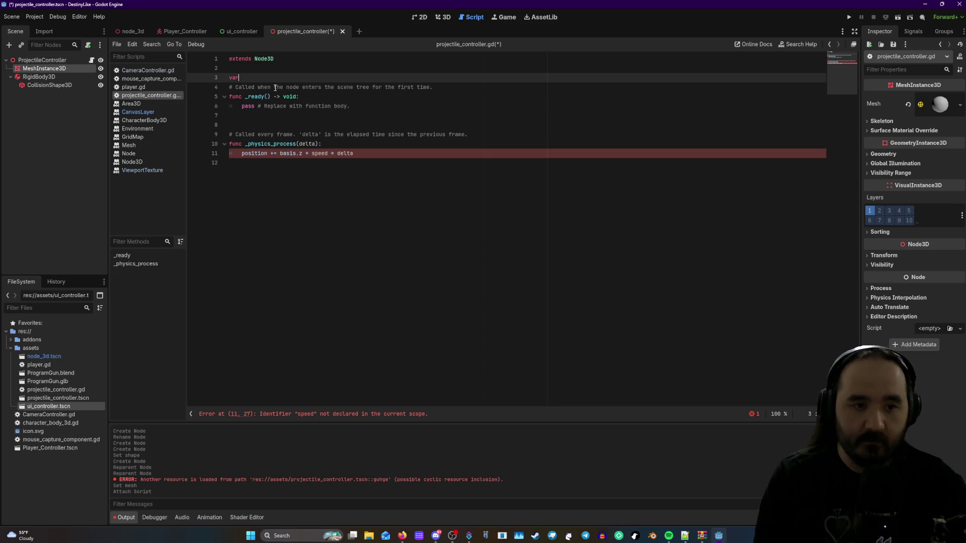
{"action": "type", "text": " speed"}
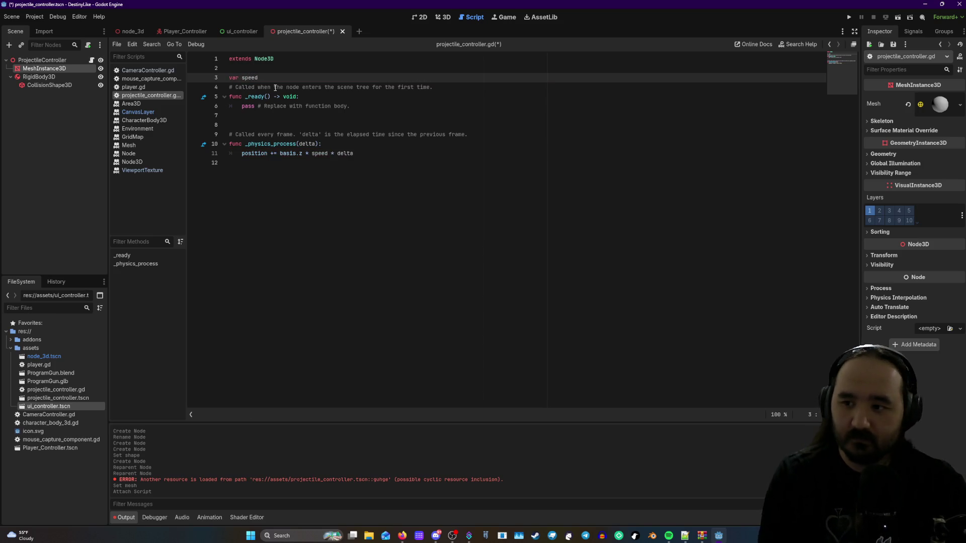
{"action": "type", "text": " = "}
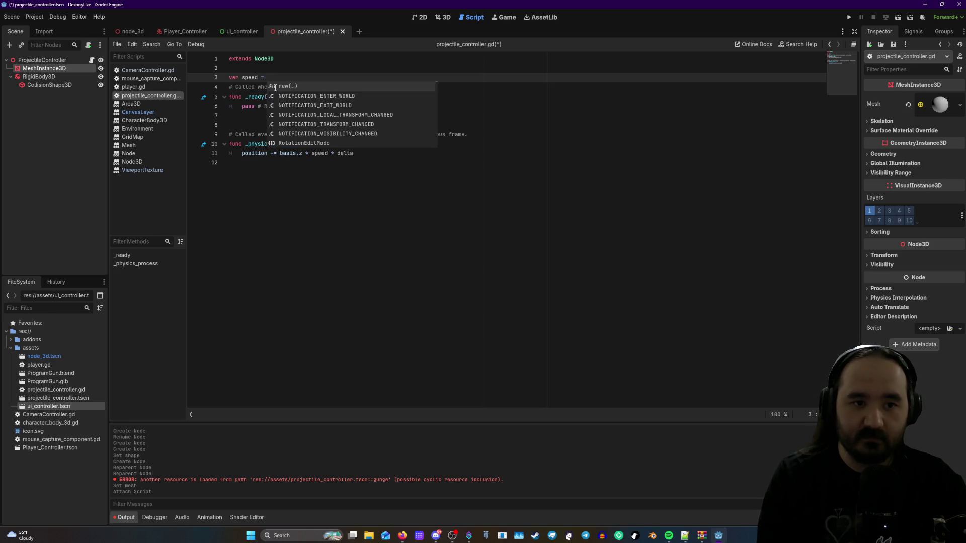
{"action": "type", "text": "3"}
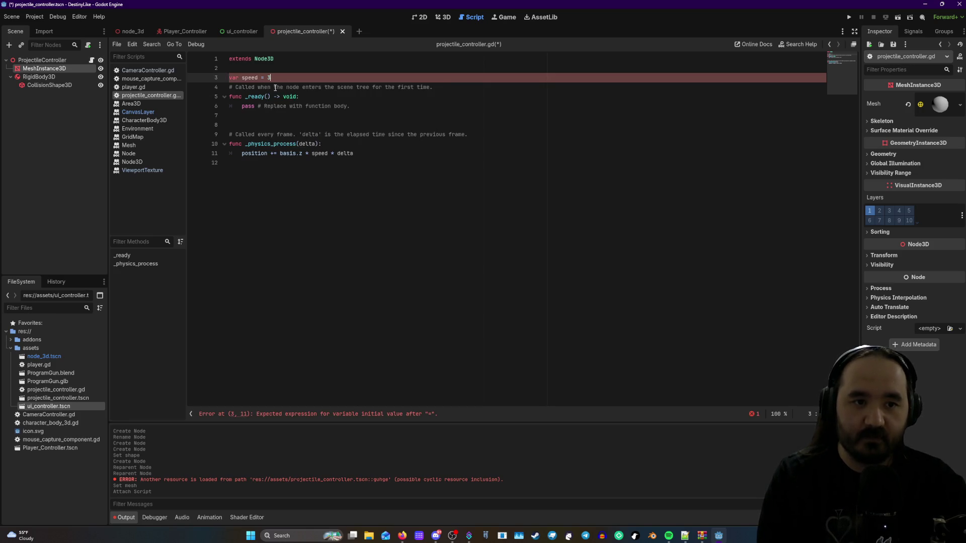
{"action": "left_click", "coordinate": [297, 96]}
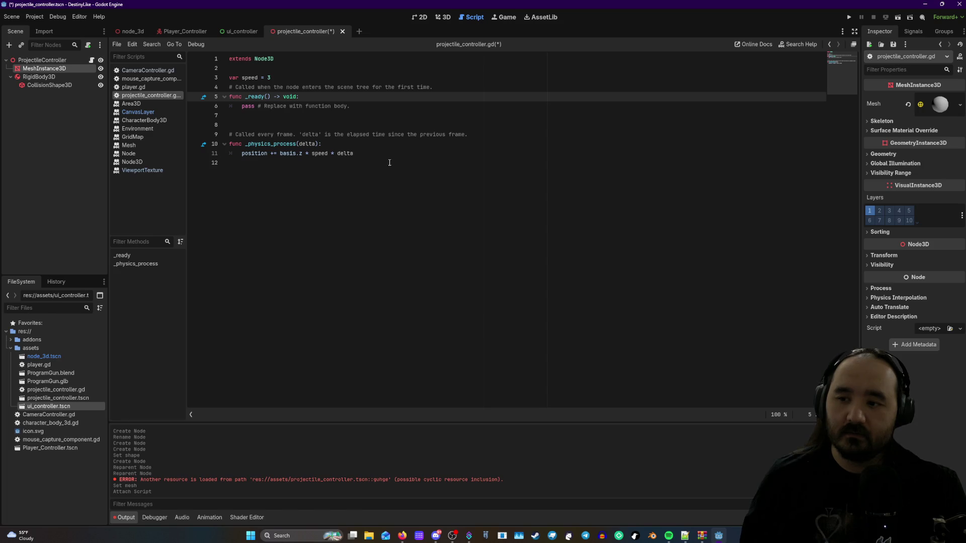
- Switch between the Player_Controller and projectile scenes, then open player.gd
{"action": "left_click", "coordinate": [192, 30]}
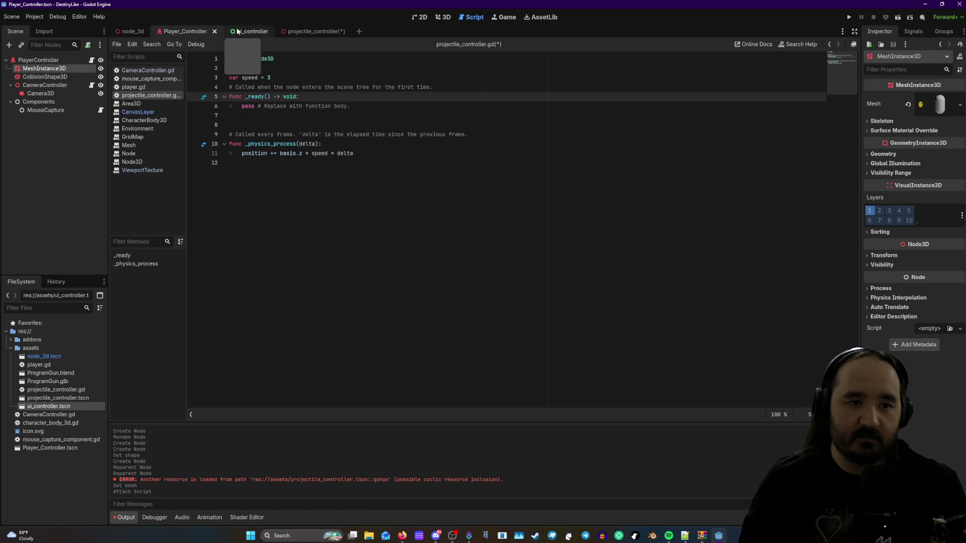
{"action": "left_click", "coordinate": [321, 32]}
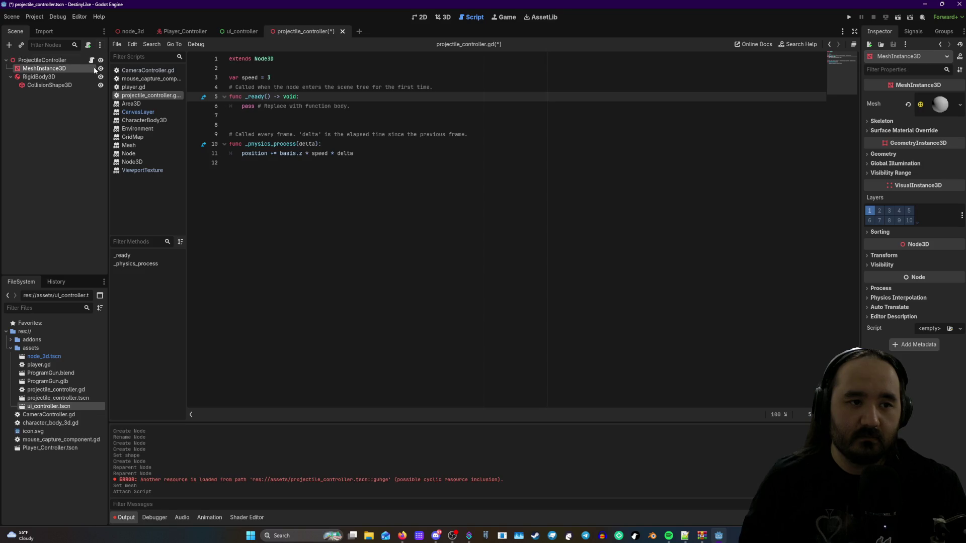
{"action": "left_click", "coordinate": [135, 88]}
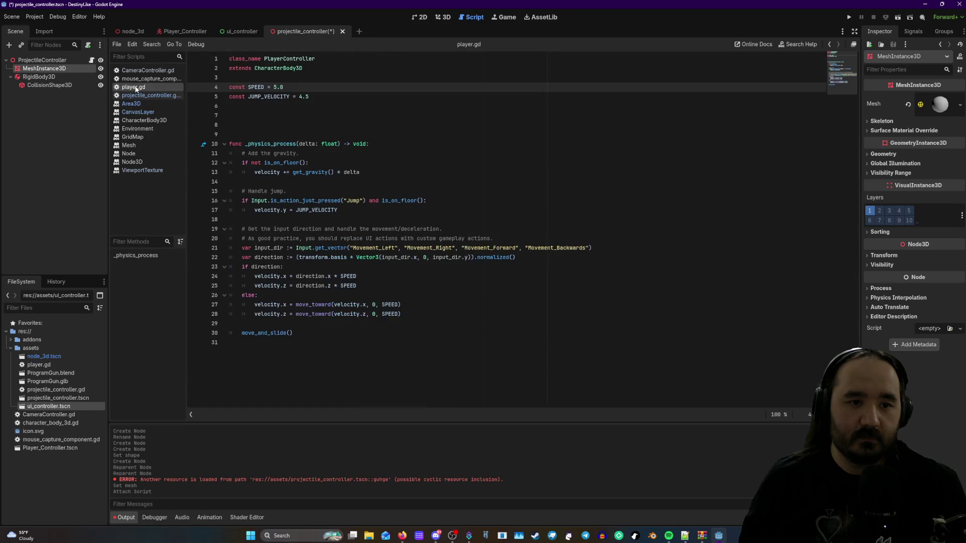
- Browse mouse_capture_component.gd, CameraController.gd and player.gd, then return to projectile_controller.gd
{"action": "left_click", "coordinate": [139, 79]}
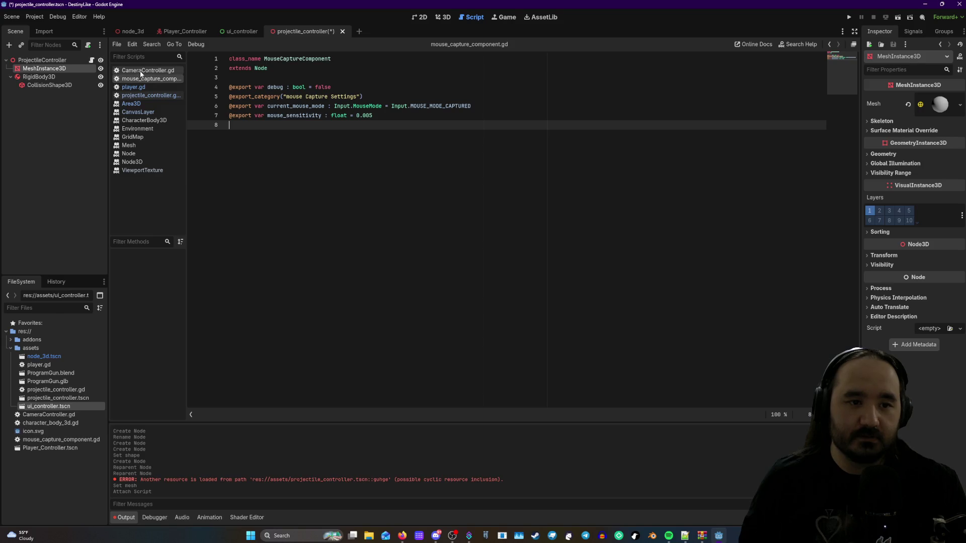
{"action": "left_click", "coordinate": [141, 71]}
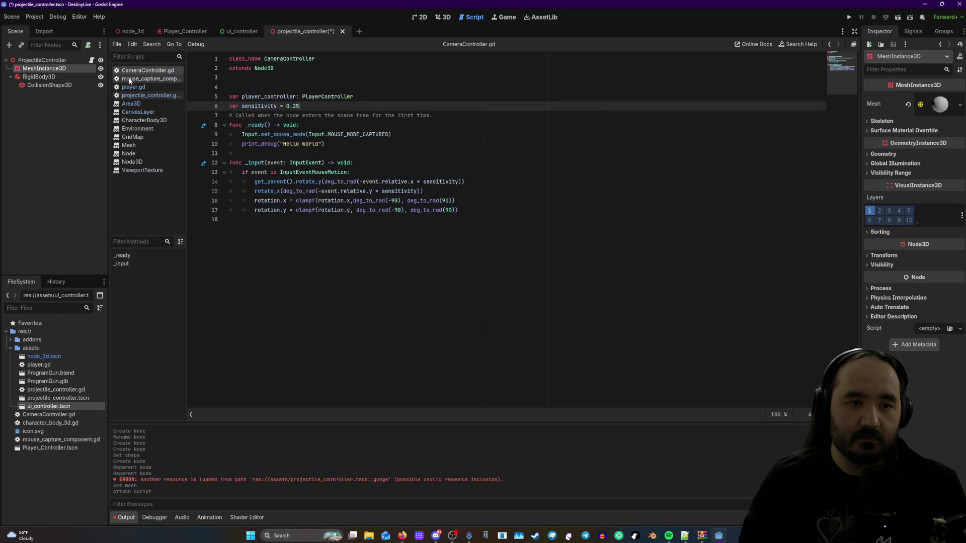
{"action": "left_click", "coordinate": [139, 88]}
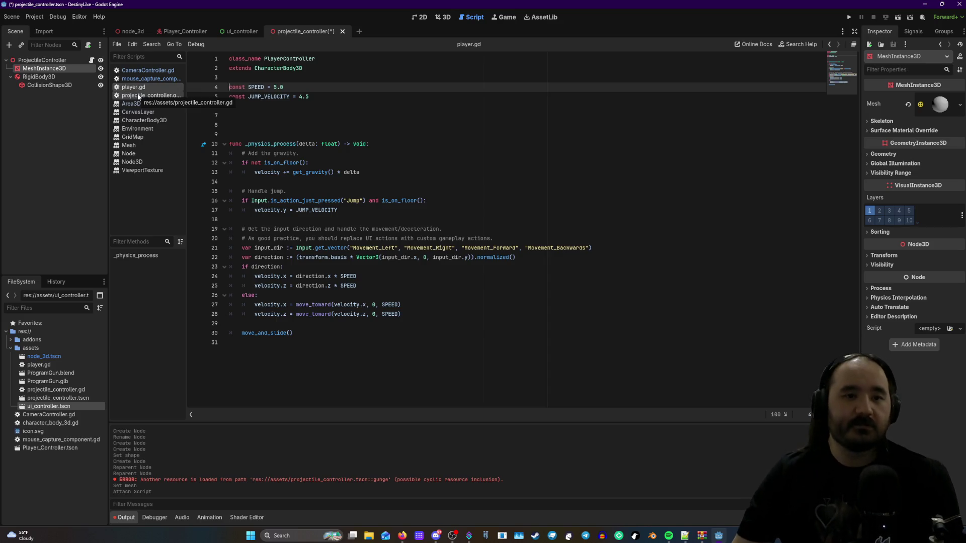
{"action": "left_click", "coordinate": [139, 96]}
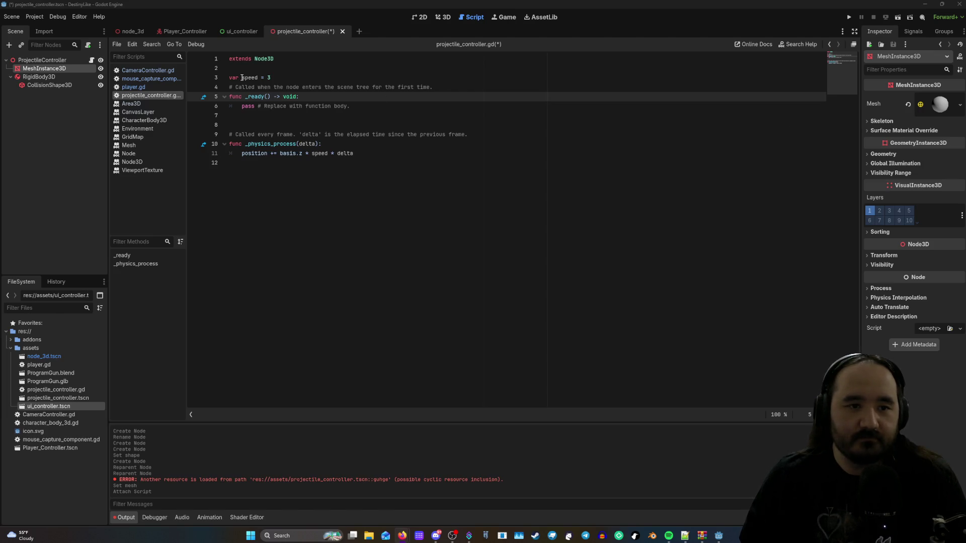
- Change line 3 to 'const speed = 300', correcting the misspelled keyword
{"action": "left_click_drag", "start_coordinate": [240, 78], "coordinate": [229, 77]}
{"action": "type", "text": "constatn"}
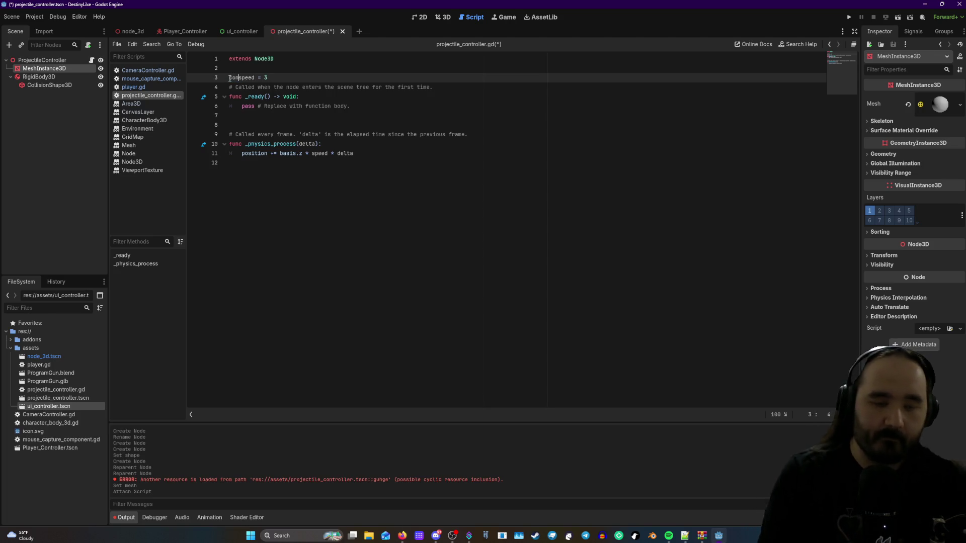
{"action": "key", "text": "BackSpace"}
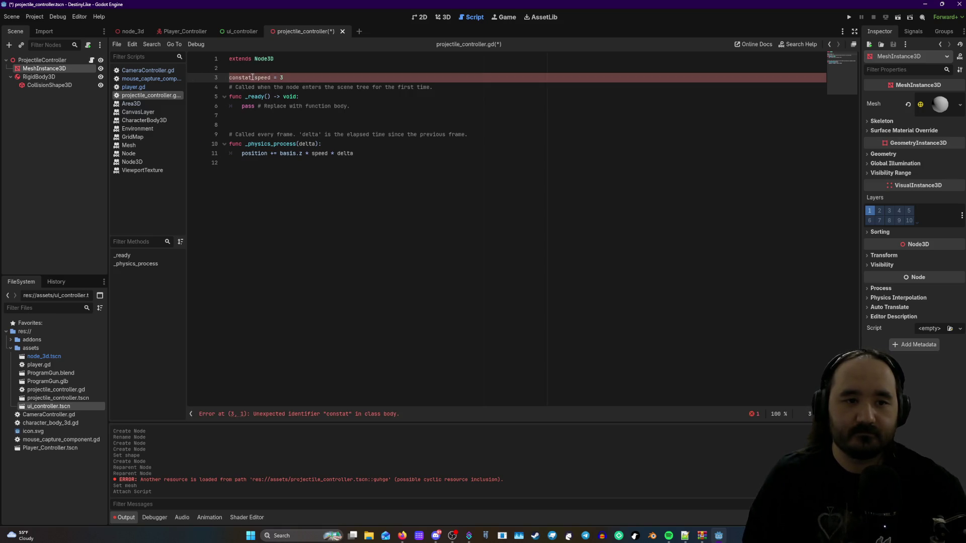
{"action": "key", "text": "Left"}
{"action": "key", "text": "Left"}
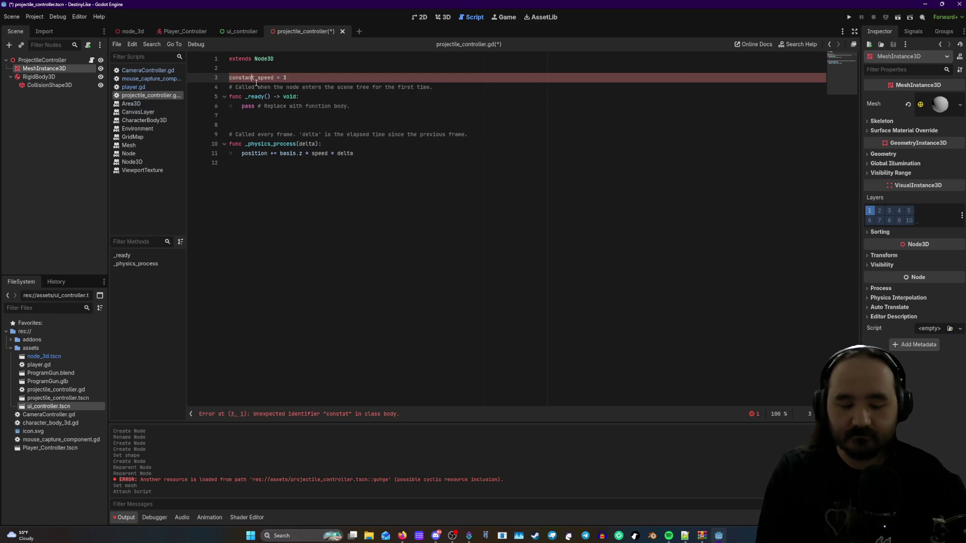
{"action": "type", "text": "n"}
{"action": "key", "text": "Escape"}
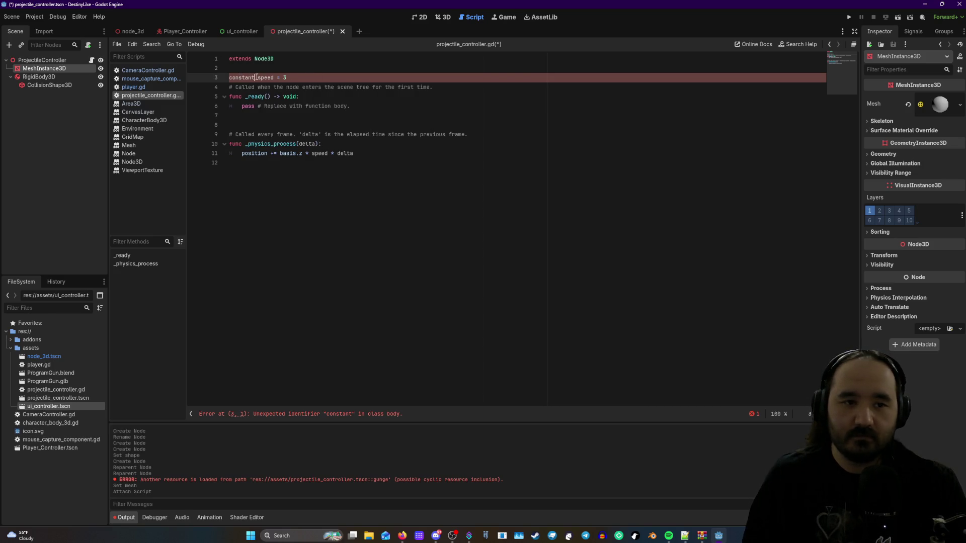
{"action": "key", "text": "BackSpace"}
{"action": "key", "text": "BackSpace"}
{"action": "key", "text": "BackSpace"}
{"action": "type", "text": "t"}
{"action": "type", "text": "00"}
{"action": "key", "text": "Down"}
{"action": "key", "text": "Down"}
{"action": "key", "text": "Down"}
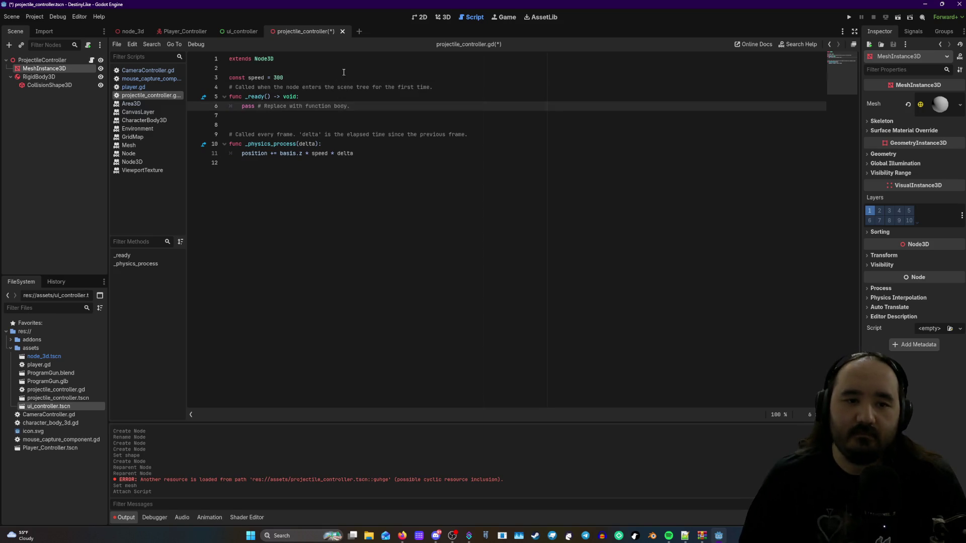
{"action": "left_click", "coordinate": [349, 101]}
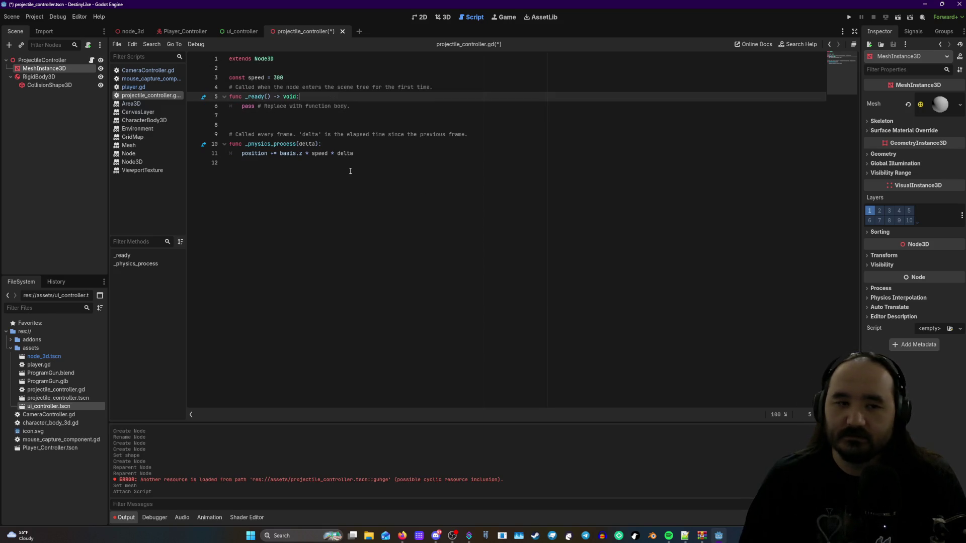
- Rewrite the movement line as position += transform * (speed * delta)
{"action": "left_click", "coordinate": [368, 159]}
{"action": "left_click_drag", "start_coordinate": [303, 153], "coordinate": [280, 154]}
{"action": "type", "text": "trans"}
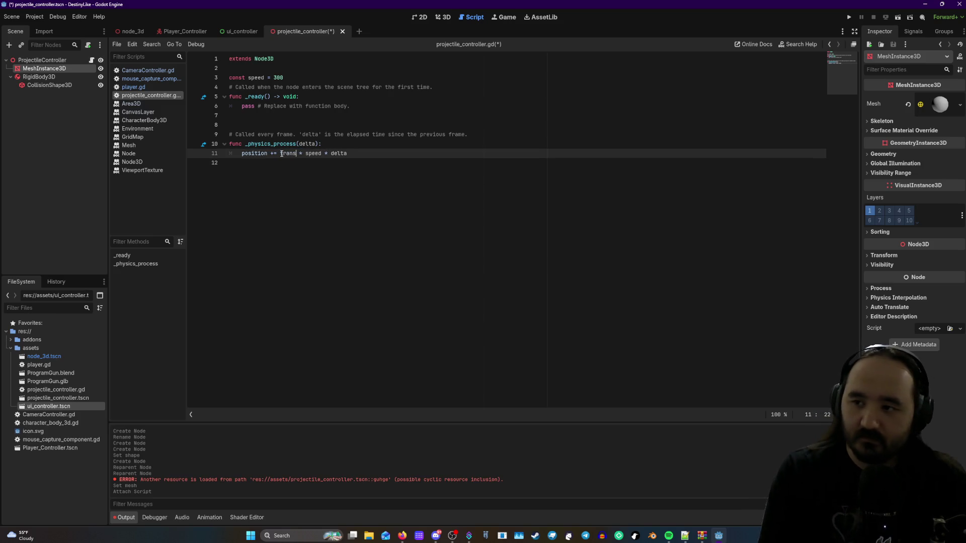
{"action": "type", "text": "form.x"}
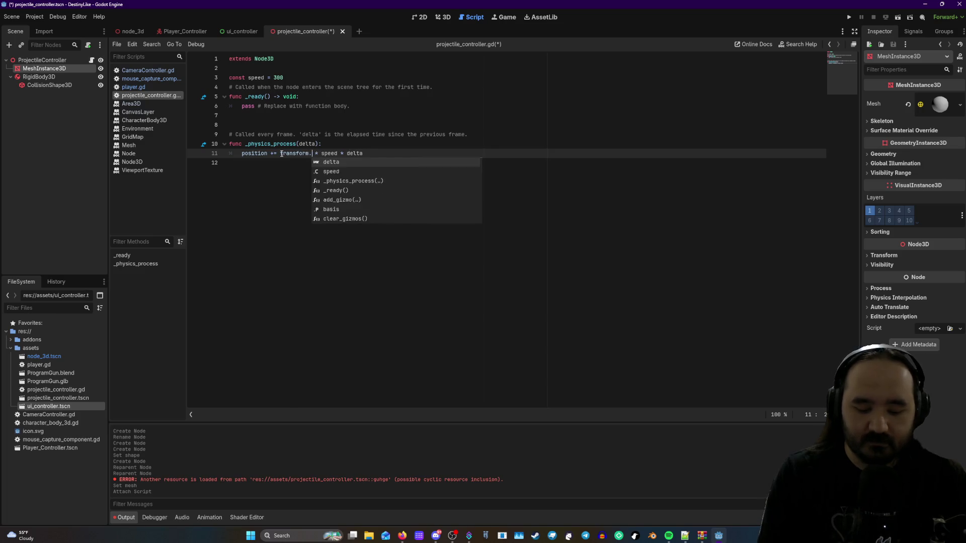
{"action": "left_click", "coordinate": [395, 156]}
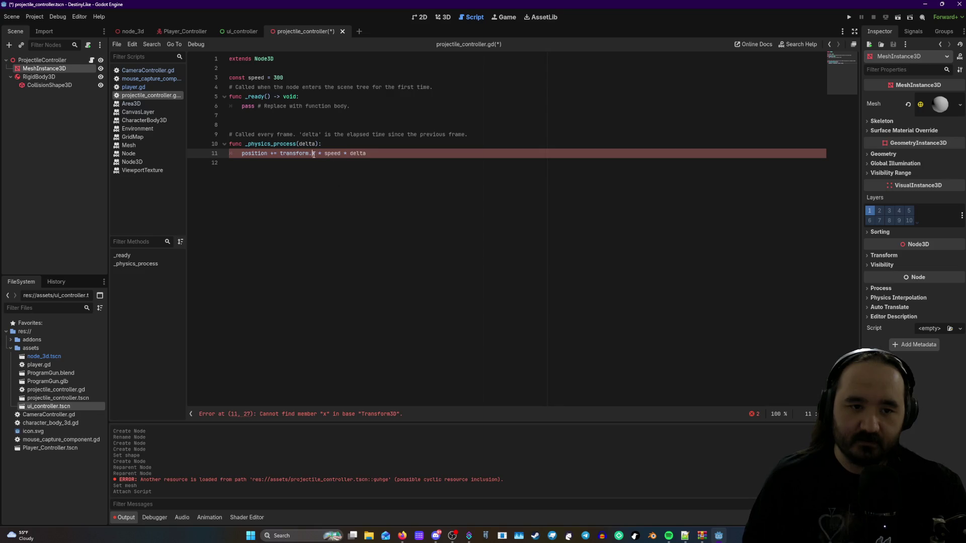
{"action": "key", "text": "BackSpace"}
{"action": "key", "text": "BackSpace"}
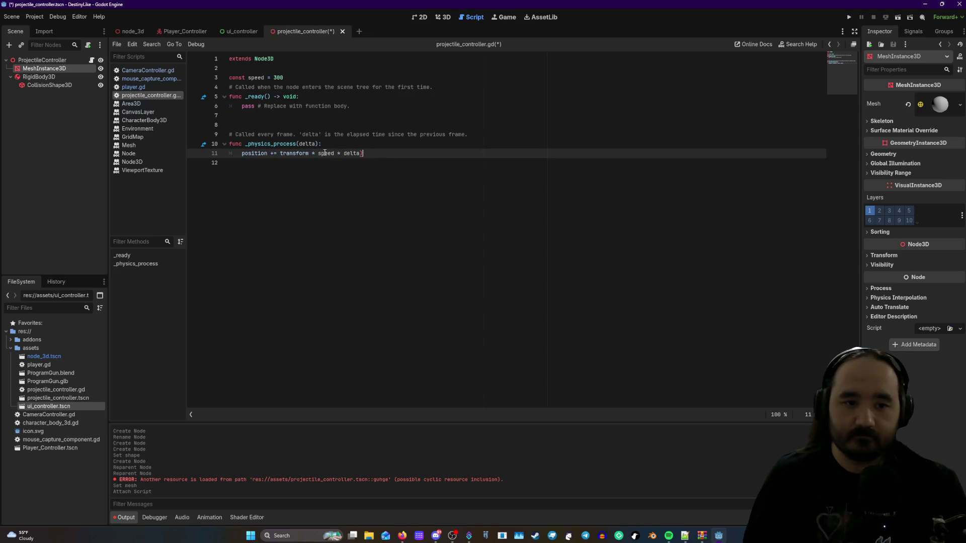
{"action": "type", "text": ")"}
{"action": "key", "text": "ctrl+Left"}
{"action": "key", "text": "ctrl+Left"}
{"action": "type", "text": "("}
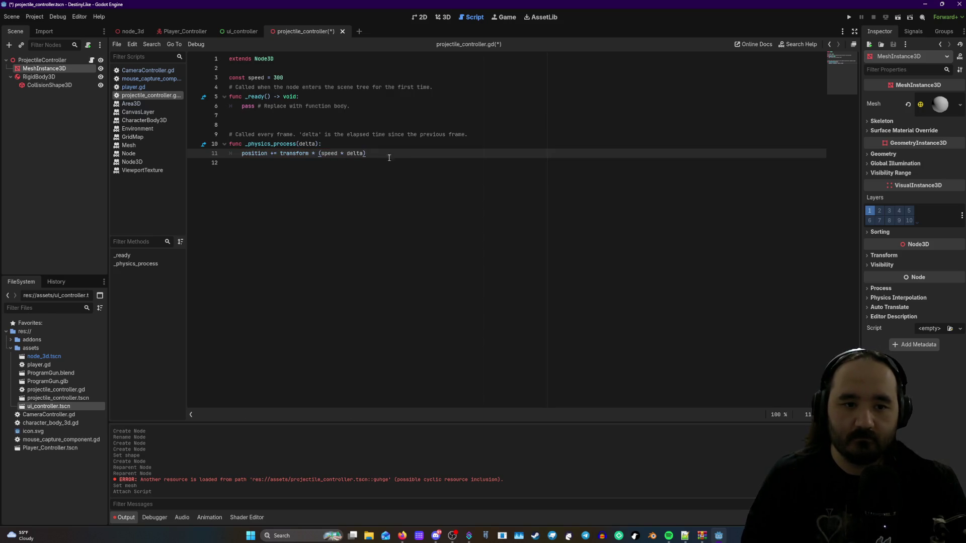
{"action": "left_click", "coordinate": [246, 31]}
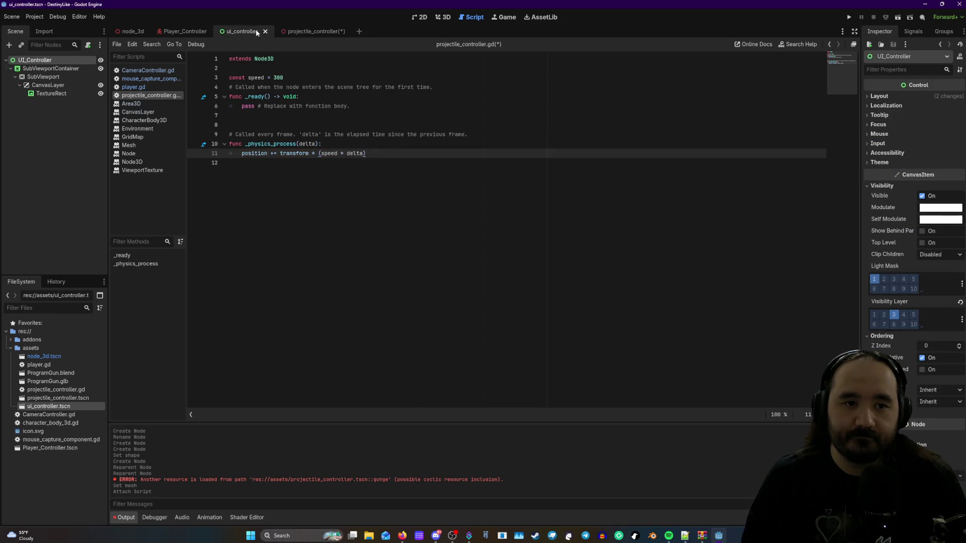
{"action": "left_click", "coordinate": [302, 31]}
{"action": "left_click", "coordinate": [311, 31]}
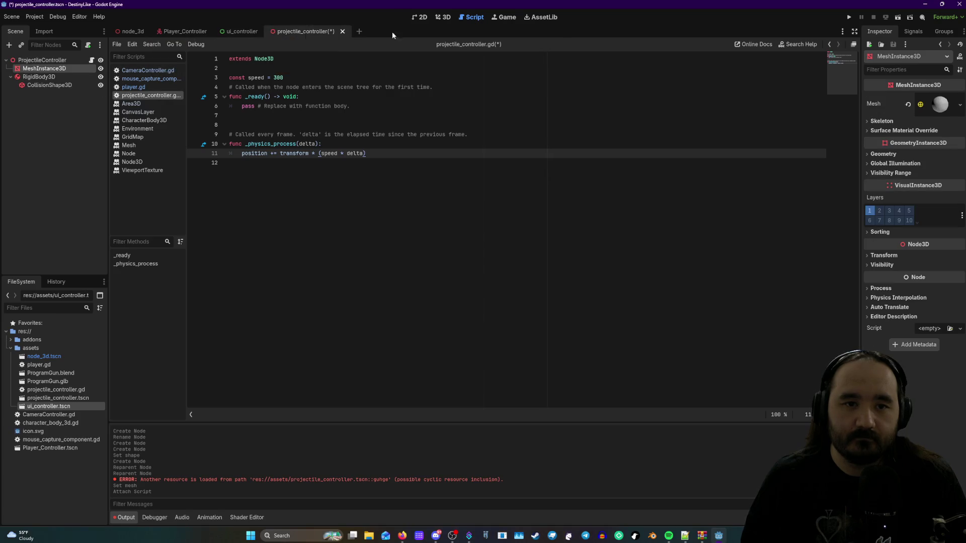
{"action": "left_click", "coordinate": [444, 18]}
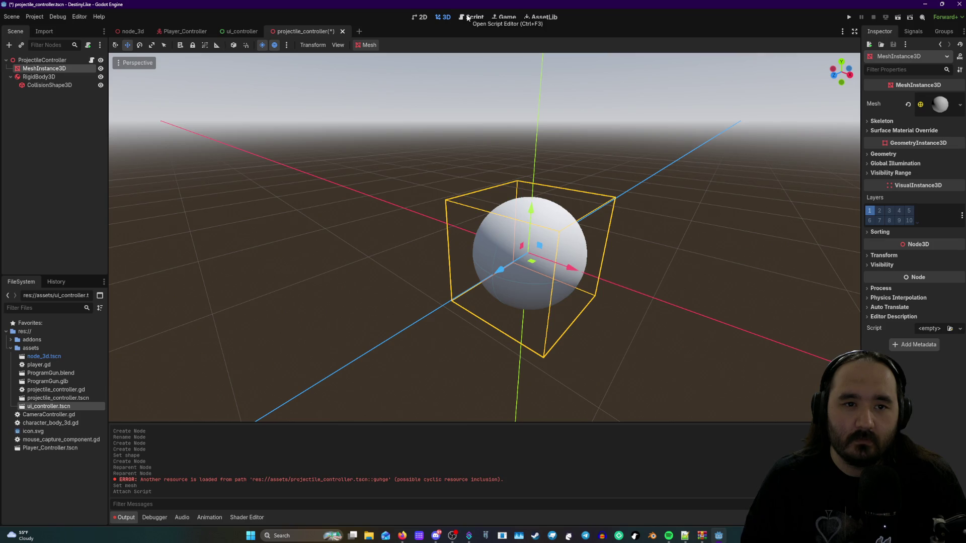
{"action": "left_click", "coordinate": [468, 18]}
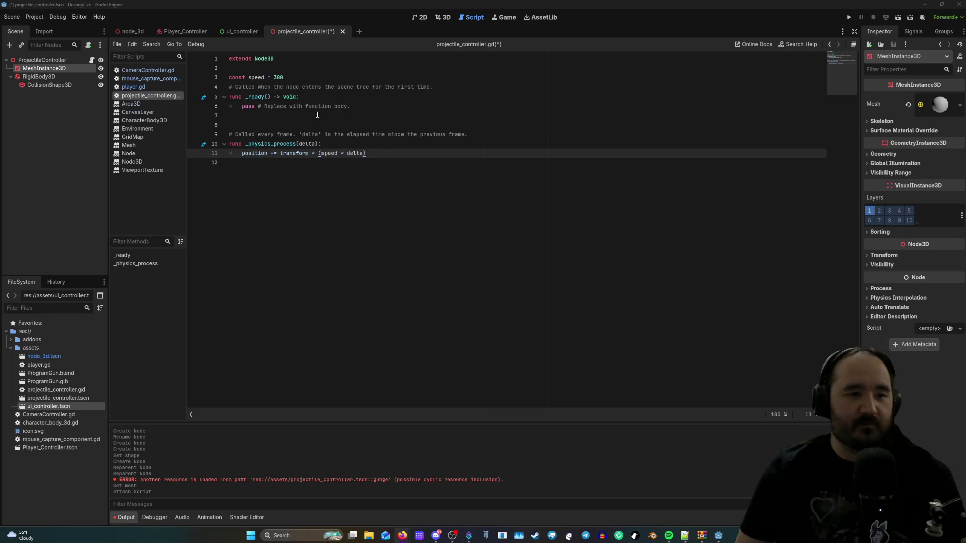
- Open player.gd from the Player_Controller scene and start a new line below move_and_slide()
{"action": "left_click", "coordinate": [185, 31]}
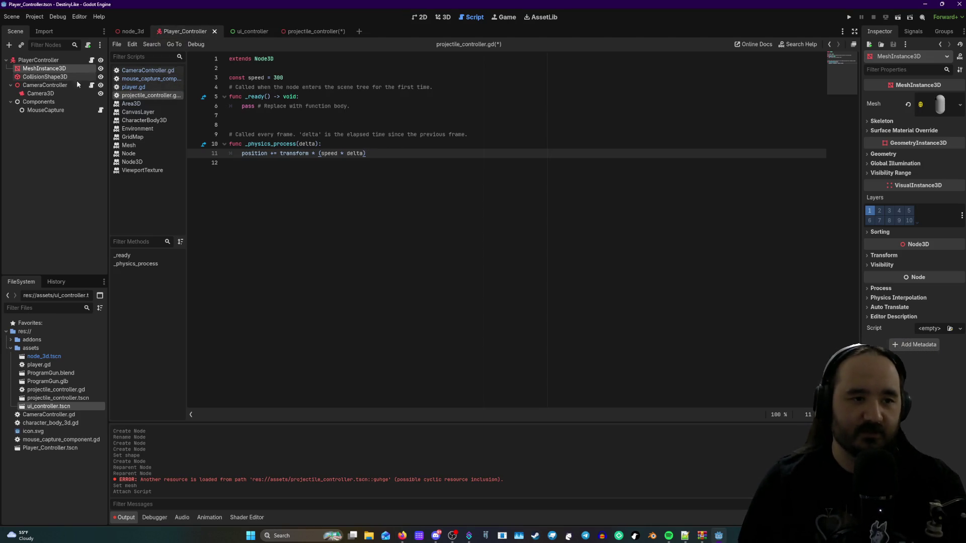
{"action": "left_click", "coordinate": [91, 59]}
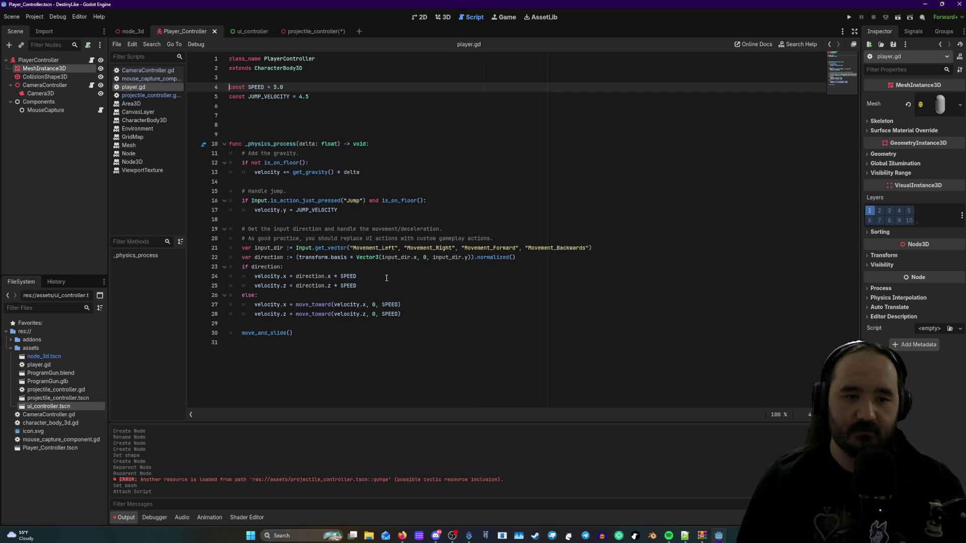
{"action": "left_click", "coordinate": [334, 325]}
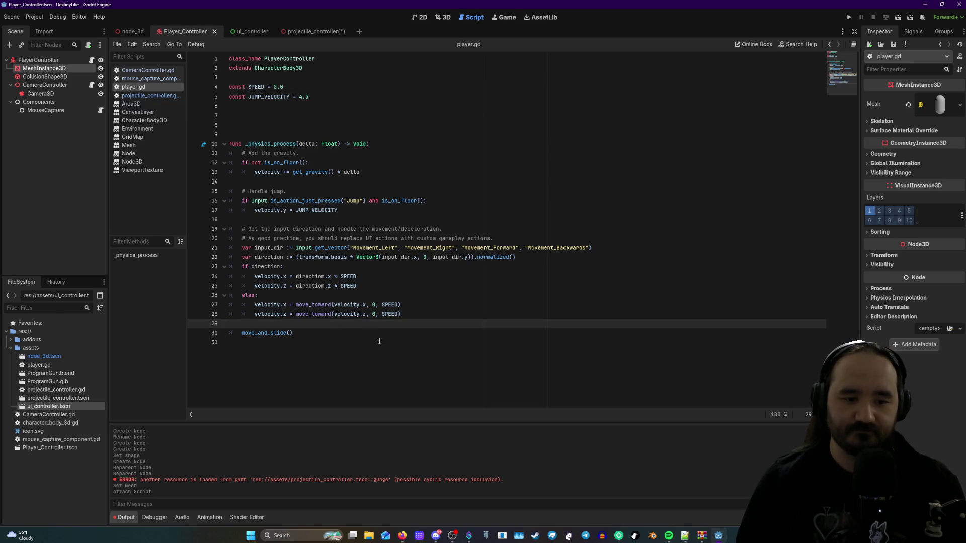
{"action": "left_click", "coordinate": [354, 334]}
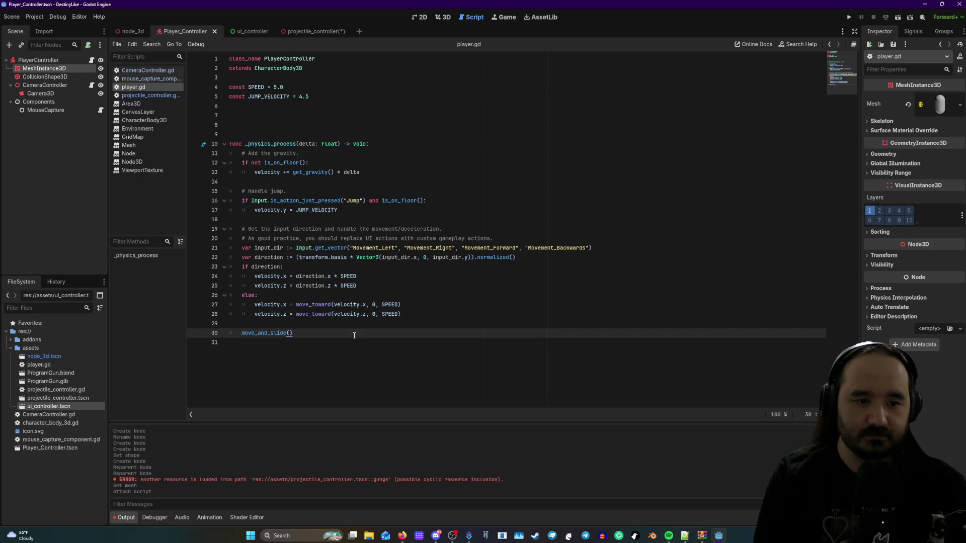
{"action": "key", "text": "Return"}
{"action": "key", "text": "Return"}
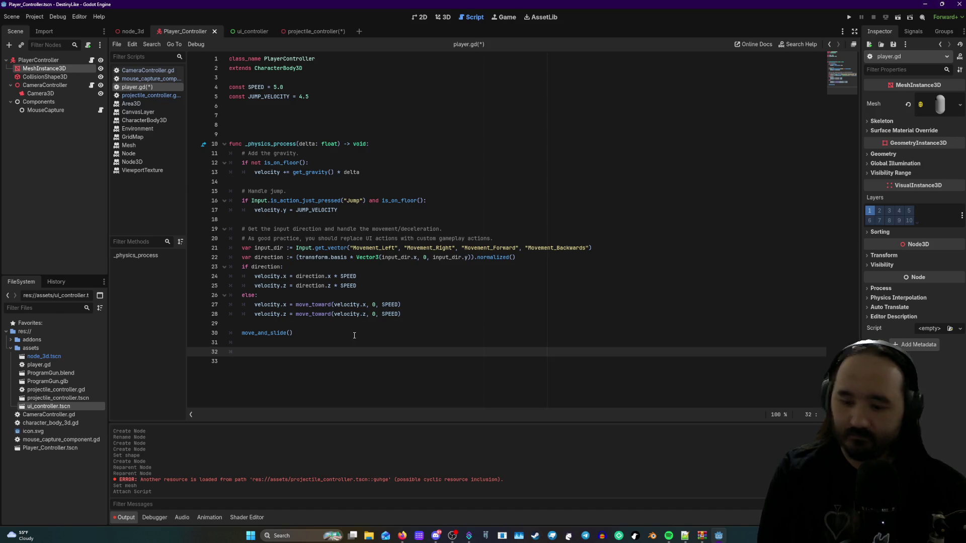
- Write if Input.is_action_just_pressed("Shoot") using autocomplete for the method and action name
{"action": "type", "text": "if"}
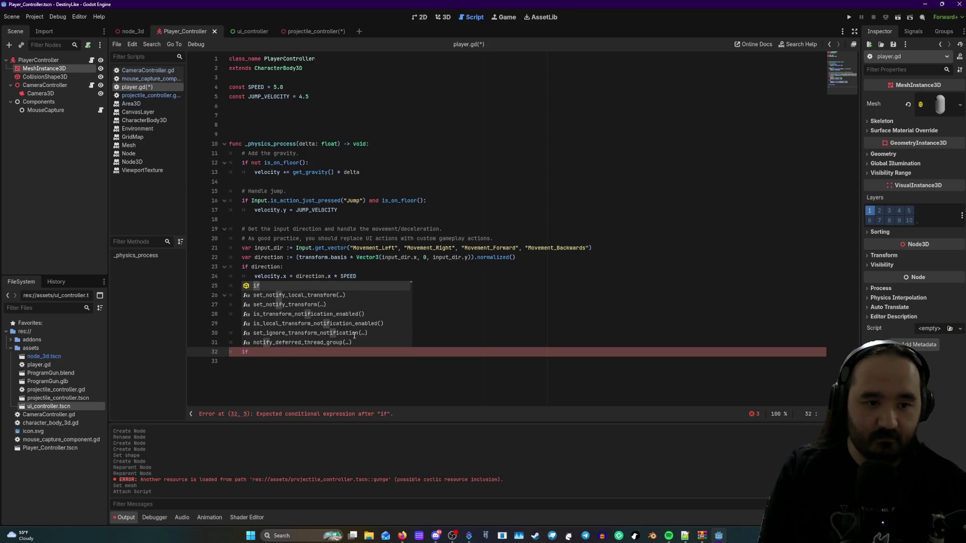
{"action": "type", "text": " I"}
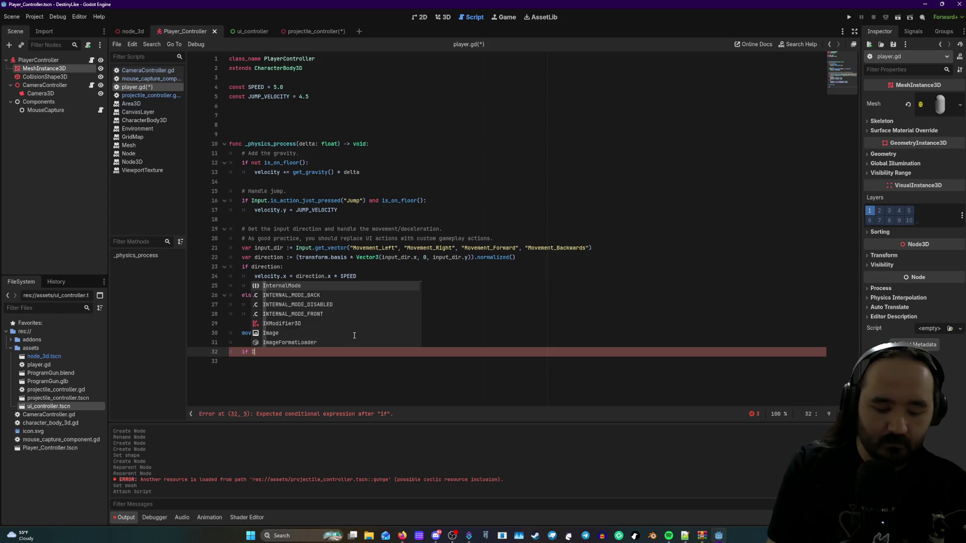
{"action": "type", "text": "nput"}
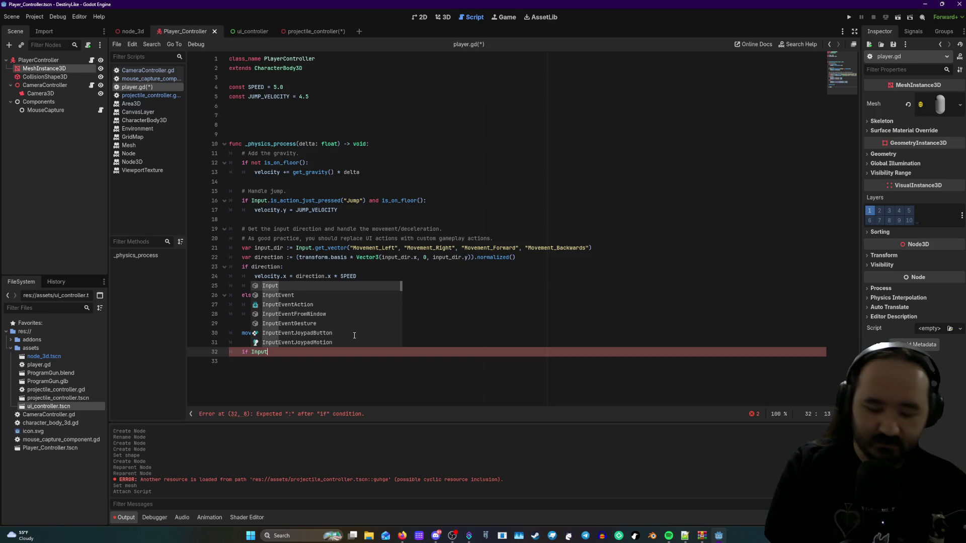
{"action": "type", "text": ".is"}
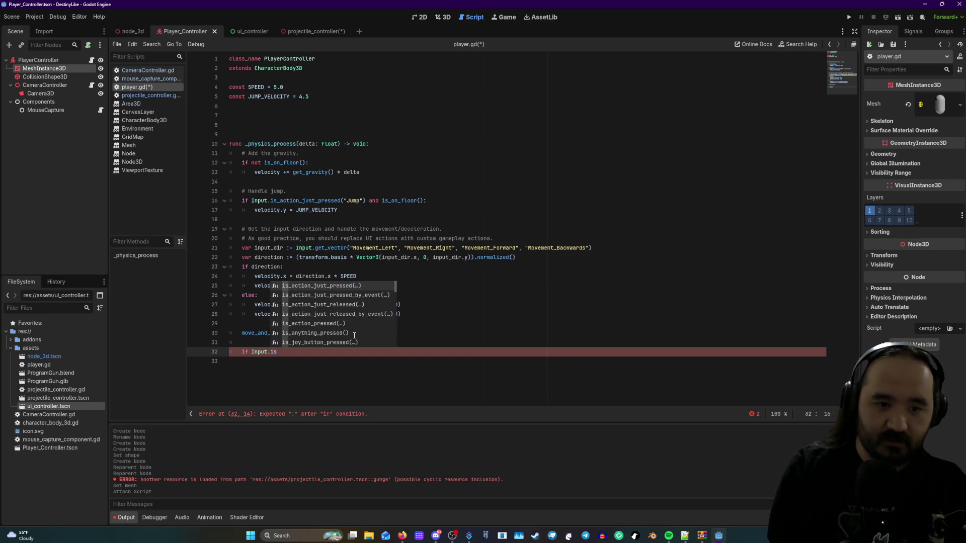
{"action": "left_click", "coordinate": [344, 286]}
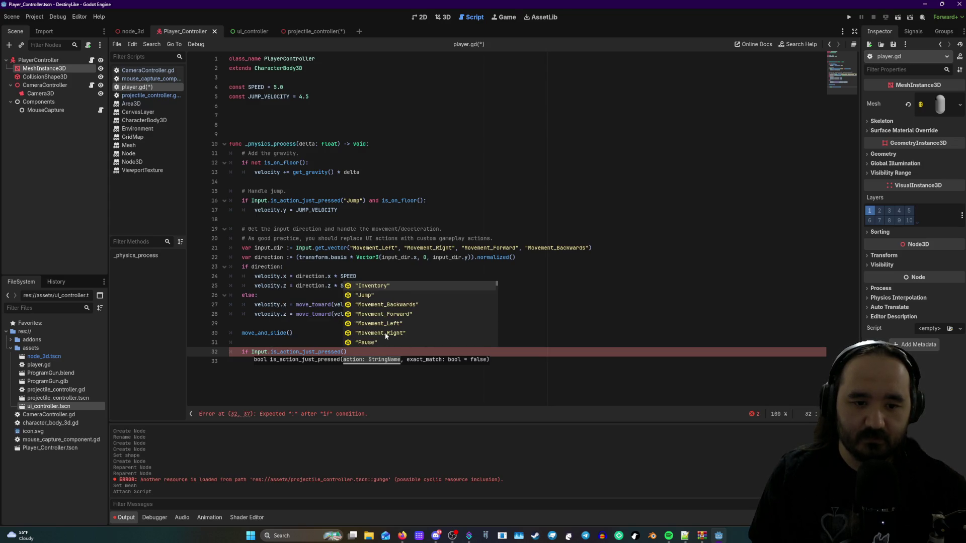
{"action": "type", "text": "sh"}
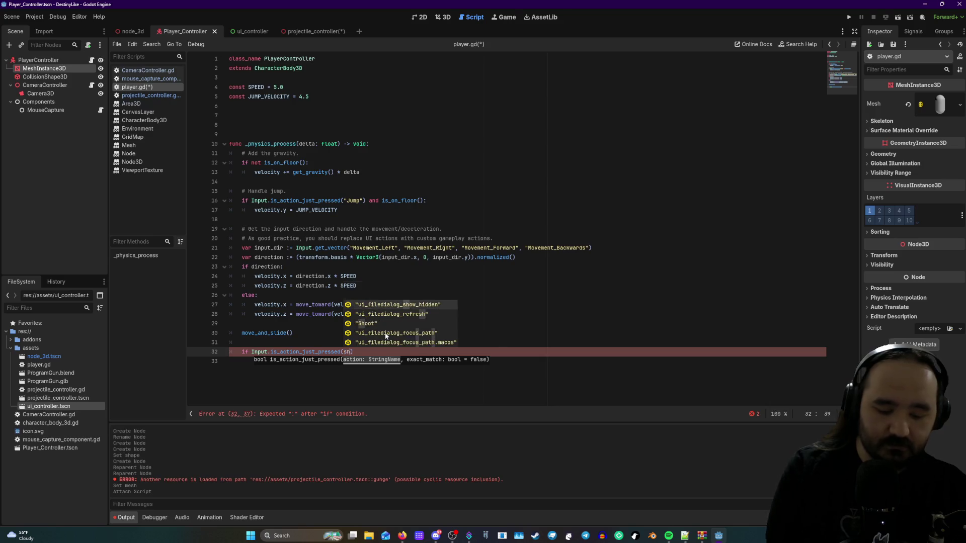
{"action": "key", "text": "BackSpace"}
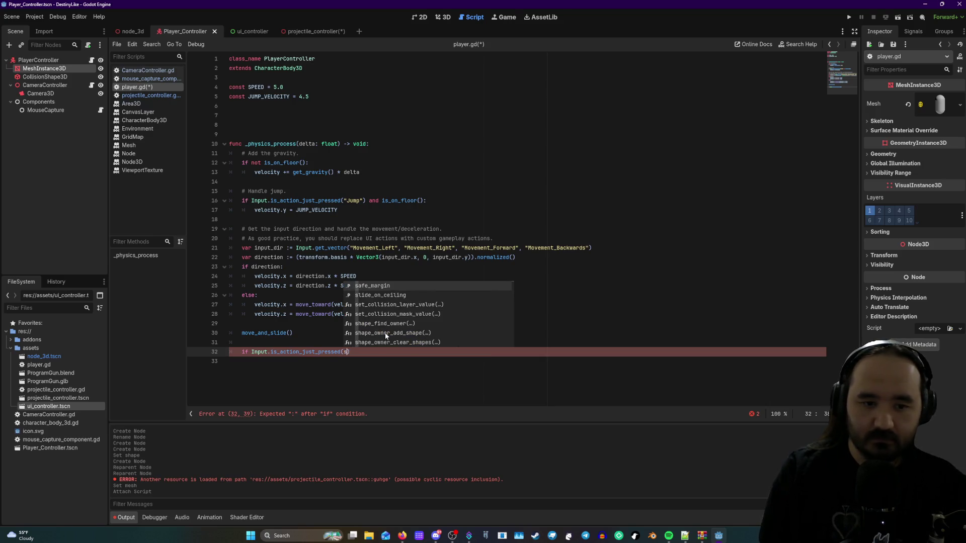
{"action": "key", "text": "BackSpace"}
{"action": "type", "text": "\""}
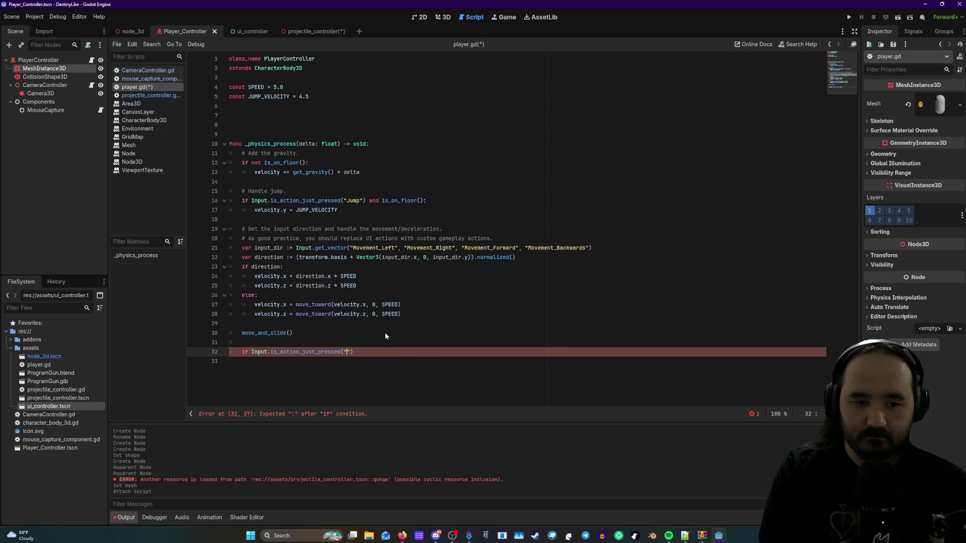
{"action": "type", "text": "sh"}
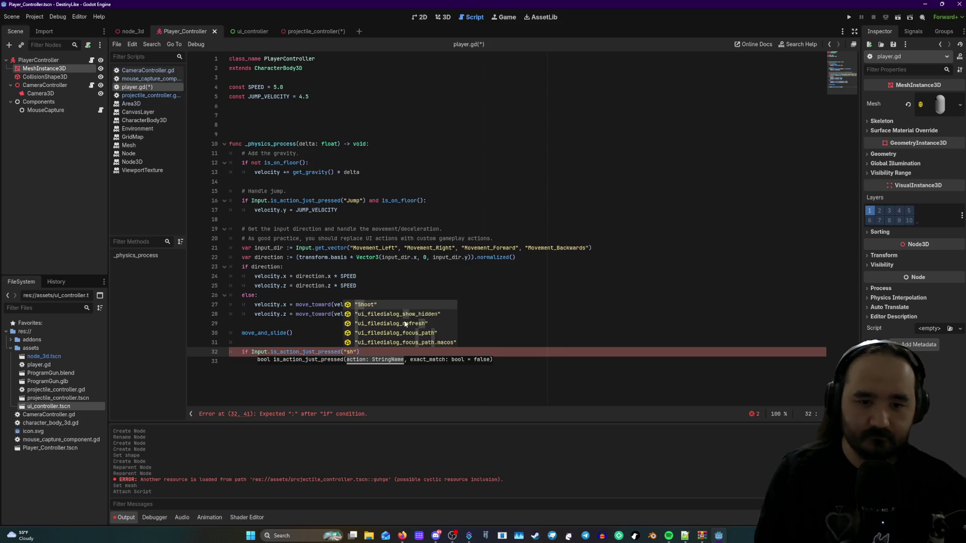
{"action": "left_click", "coordinate": [385, 306]}
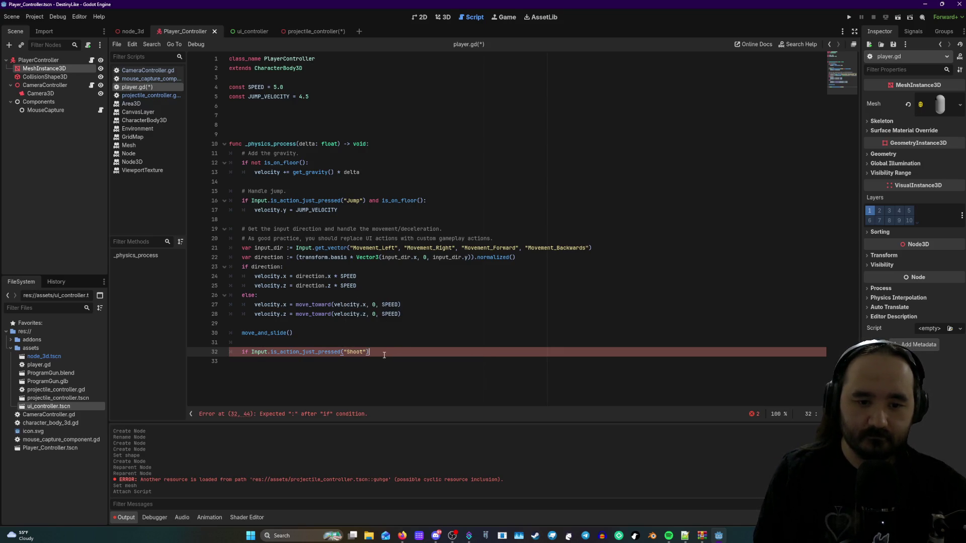
{"action": "key", "text": "Return"}
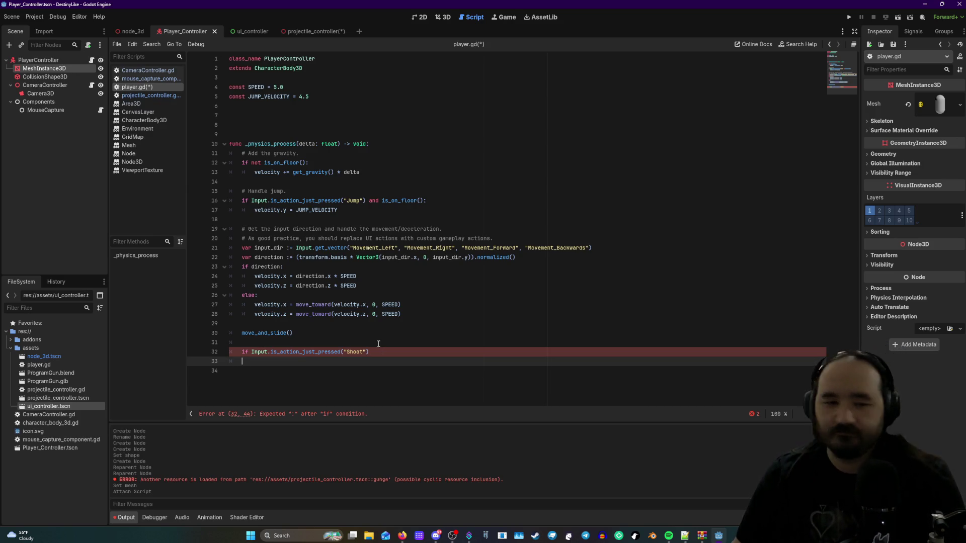
{"action": "left_click", "coordinate": [267, 333]}
{"action": "right_click", "coordinate": [266, 333]}
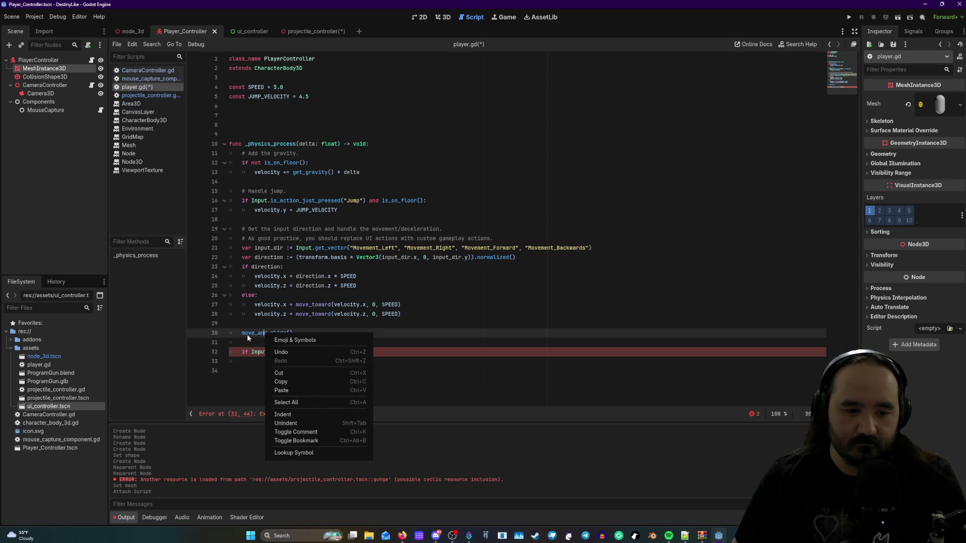
- Look up move_and_slide, then close the CharacterBody3D, Environment, GridMap, Mesh, Node, Node3D, ViewportTexture, CanvasLayer and Area3D docs
{"action": "left_click", "coordinate": [297, 452]}
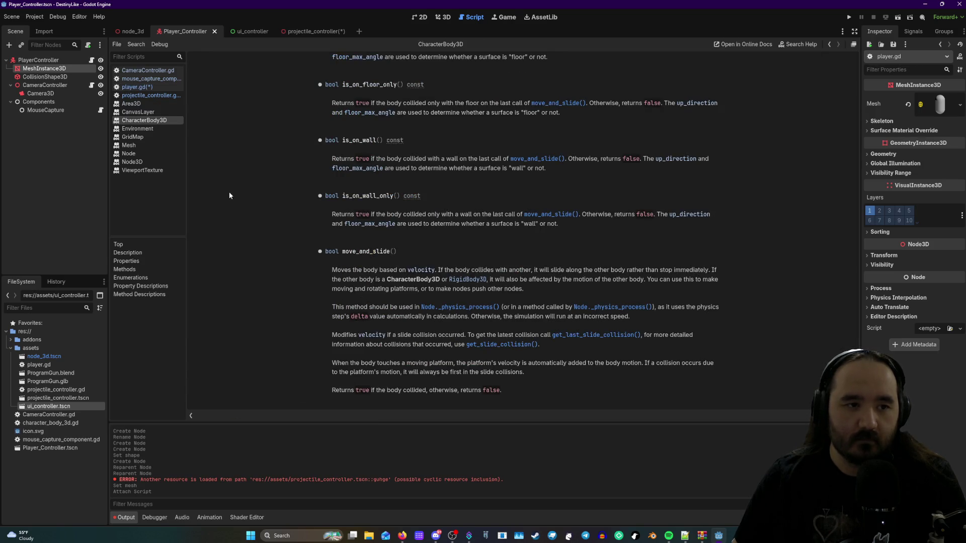
{"action": "right_click", "coordinate": [156, 123]}
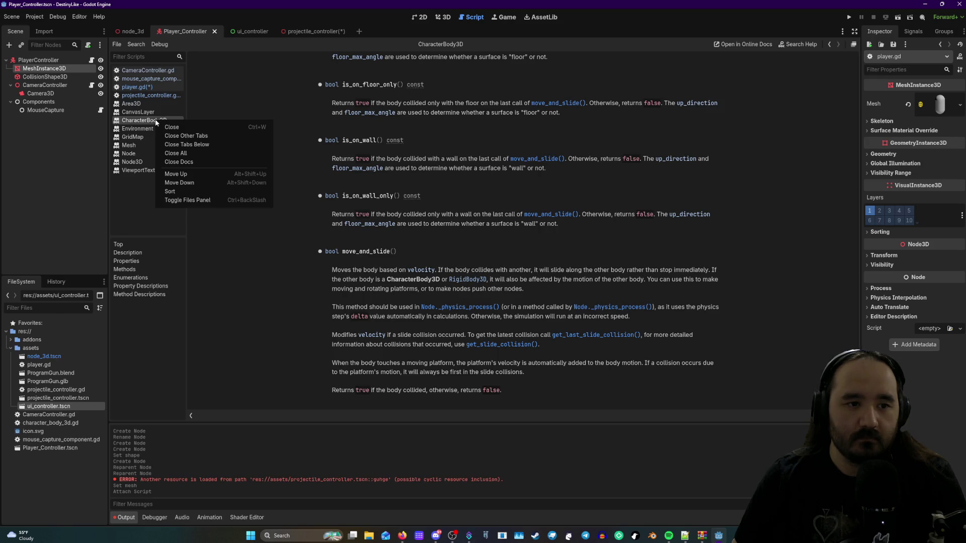
{"action": "left_click", "coordinate": [170, 127]}
{"action": "right_click", "coordinate": [162, 120]}
{"action": "left_click", "coordinate": [176, 127]}
{"action": "right_click", "coordinate": [167, 118]}
{"action": "left_click", "coordinate": [175, 127]}
{"action": "right_click", "coordinate": [162, 119]}
{"action": "left_click", "coordinate": [173, 127]}
{"action": "right_click", "coordinate": [164, 121]}
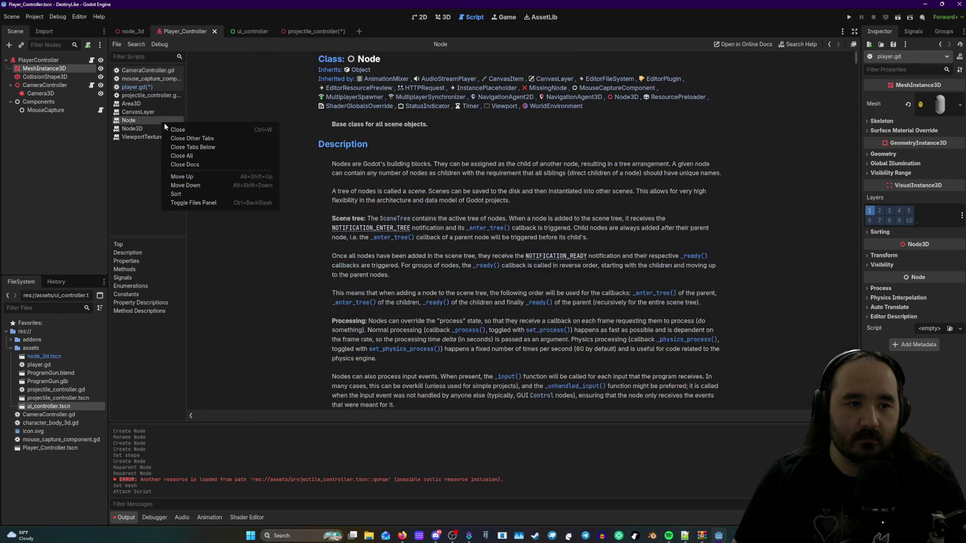
{"action": "left_click", "coordinate": [173, 130]}
{"action": "right_click", "coordinate": [163, 121]}
{"action": "left_click", "coordinate": [173, 129]}
{"action": "right_click", "coordinate": [162, 123]}
{"action": "left_click", "coordinate": [174, 130]}
{"action": "right_click", "coordinate": [155, 113]}
{"action": "left_click", "coordinate": [185, 124]}
{"action": "right_click", "coordinate": [149, 103]}
{"action": "left_click", "coordinate": [160, 112]}
- Return to player.gd and add a colon after the Shoot check condition
{"action": "left_click", "coordinate": [146, 70]}
{"action": "left_click", "coordinate": [145, 78]}
{"action": "left_click", "coordinate": [136, 87]}
{"action": "left_click", "coordinate": [146, 96]}
{"action": "left_click", "coordinate": [148, 86]}
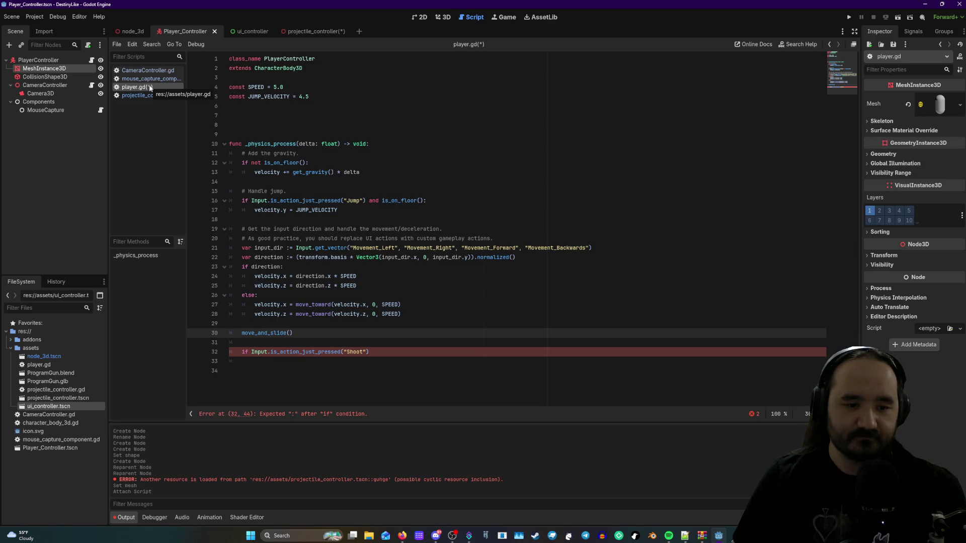
{"action": "left_click", "coordinate": [373, 352]}
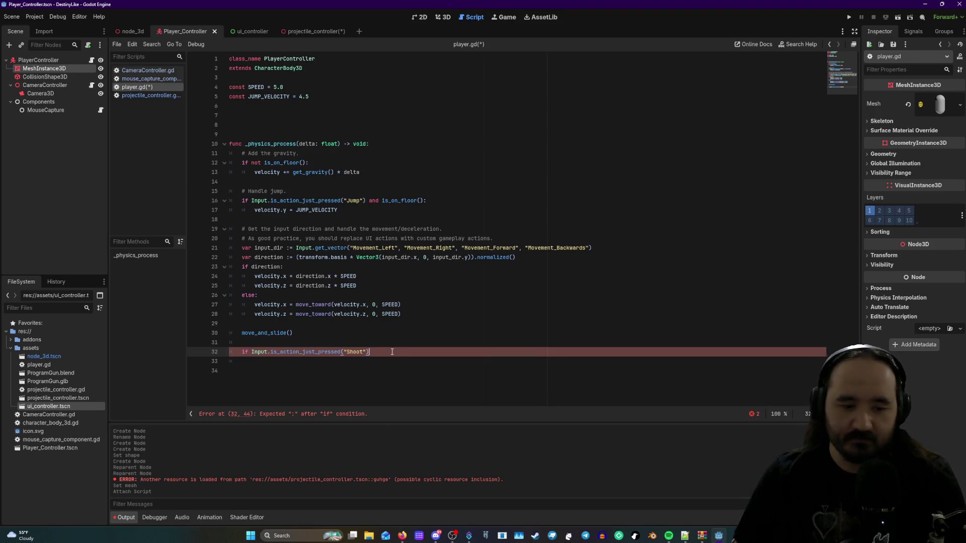
{"action": "type", "text": ":"}
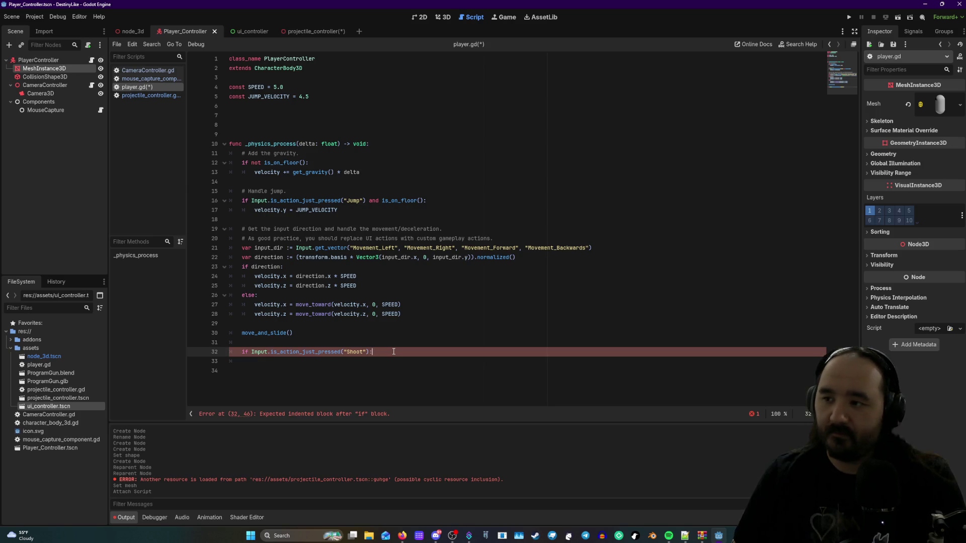
{"action": "key", "text": "BackSpace"}
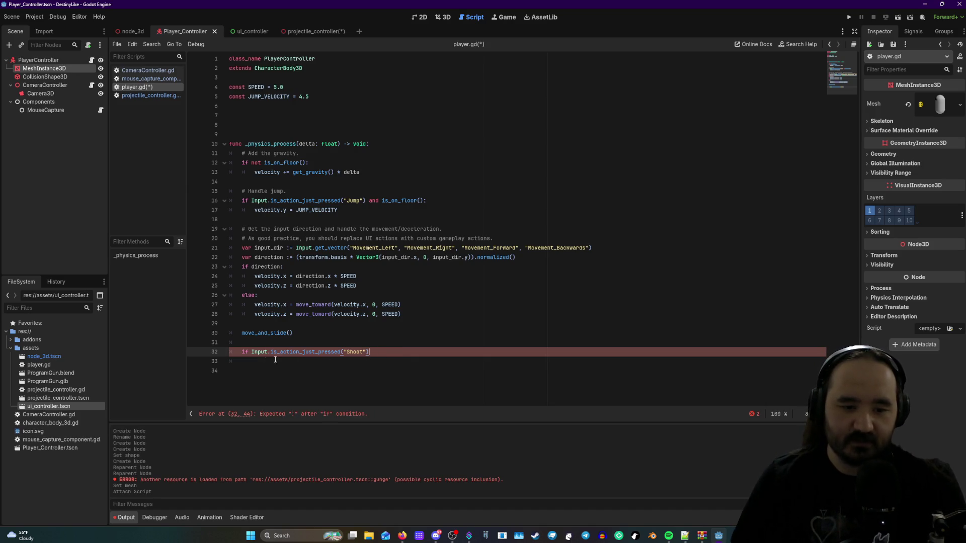
{"action": "left_click", "coordinate": [249, 354]}
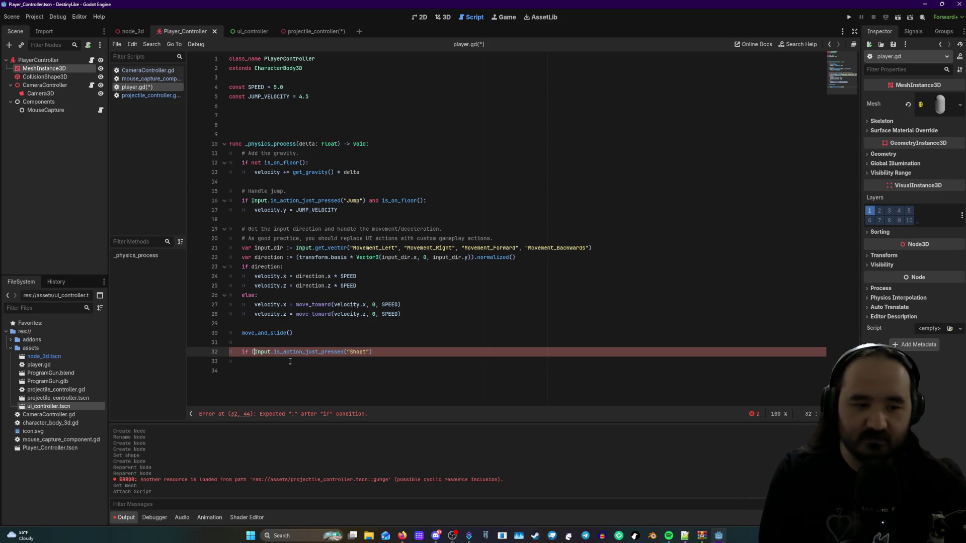
{"action": "type", "text": "("}
{"action": "left_click", "coordinate": [379, 352]}
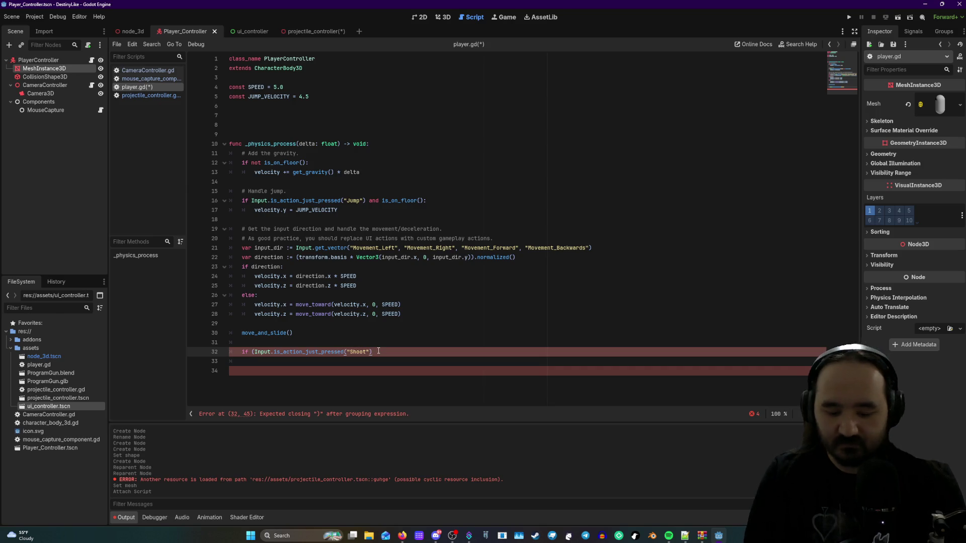
{"action": "type", "text": ")"}
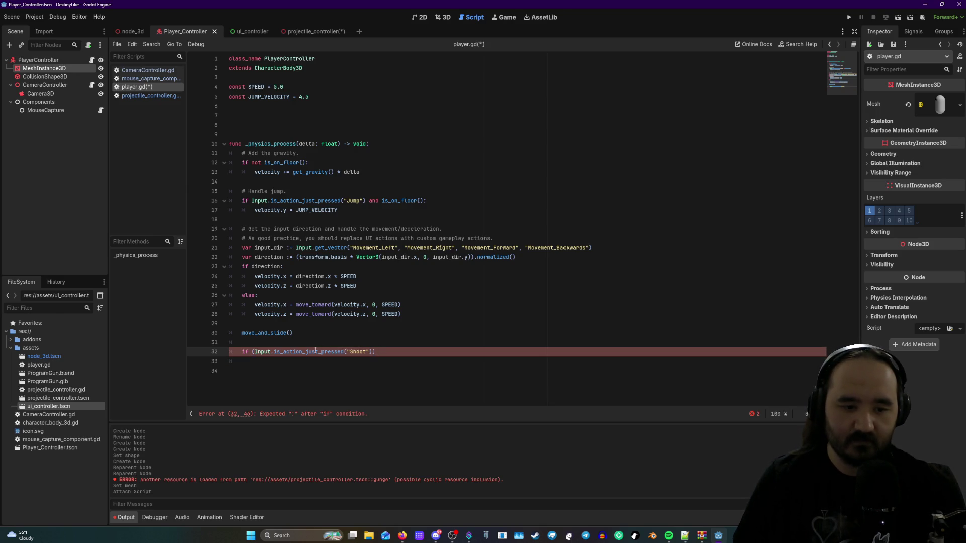
{"action": "key", "text": "BackSpace"}
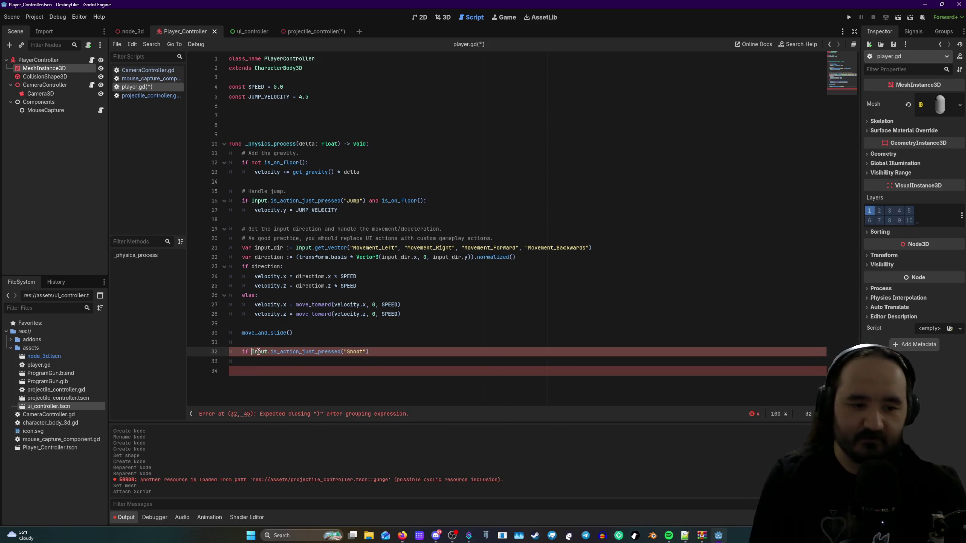
{"action": "left_click", "coordinate": [255, 352]}
{"action": "key", "text": "BackSpace"}
{"action": "key", "text": "BackSpace"}
{"action": "type", "text": ":"}
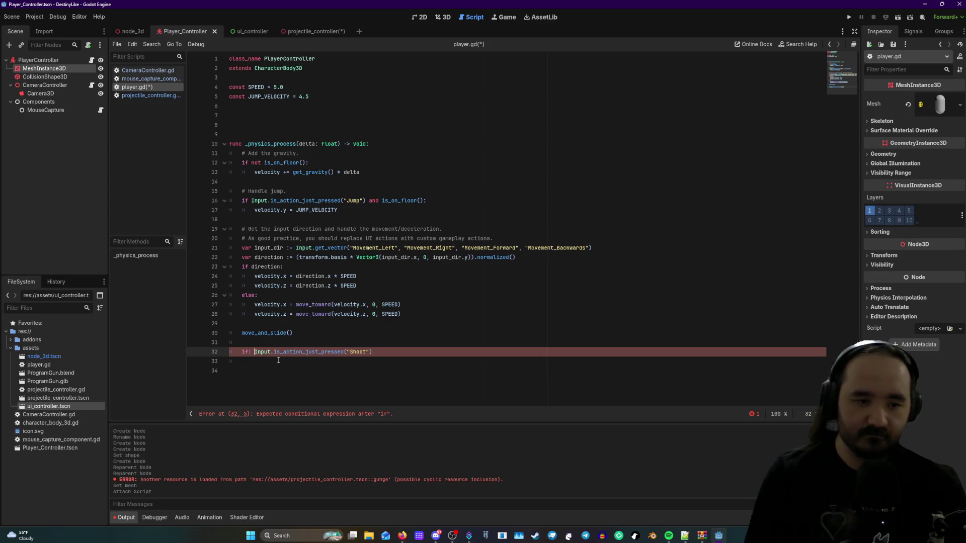
{"action": "key", "text": "BackSpace"}
{"action": "key", "text": "BackSpace"}
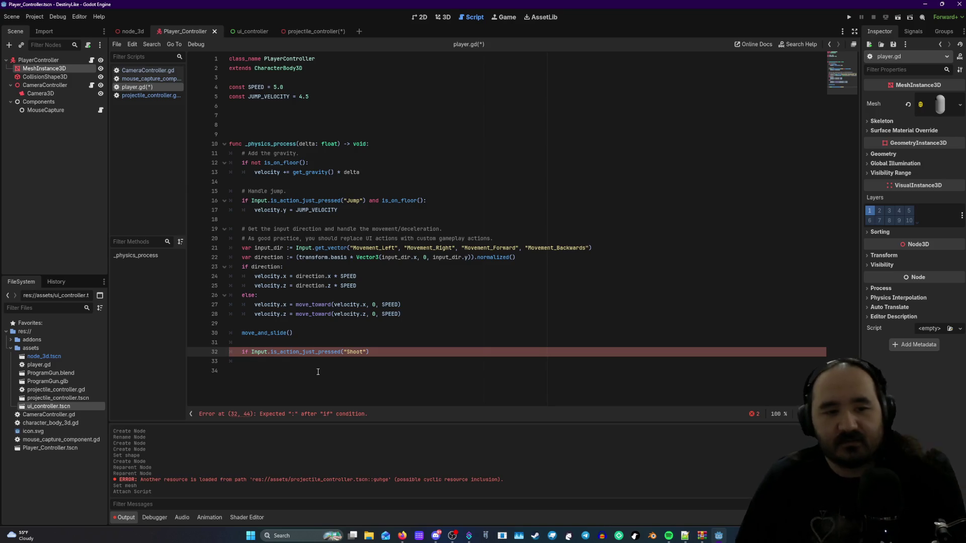
{"action": "mouse_move", "coordinate": [253, 201]}
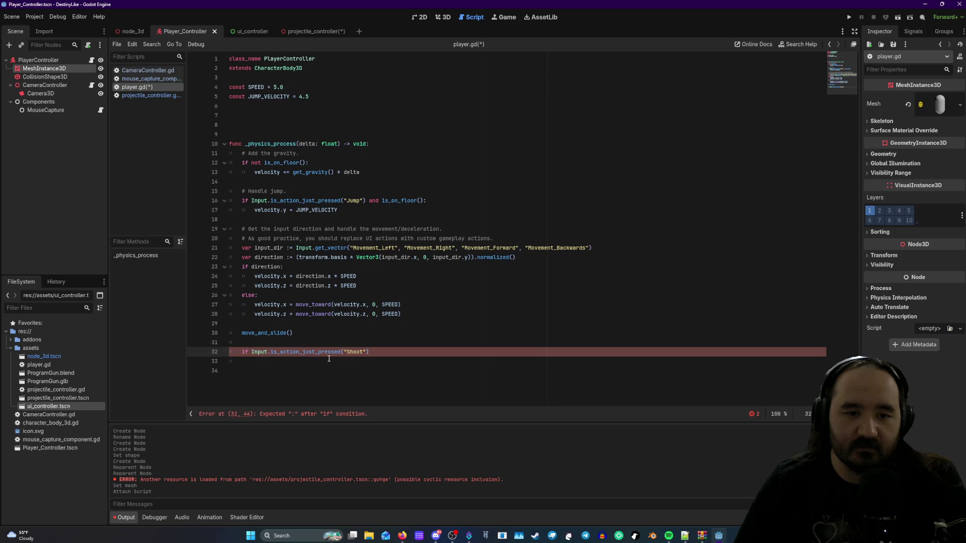
{"action": "left_click", "coordinate": [366, 359]}
{"action": "type", "text": ":"}
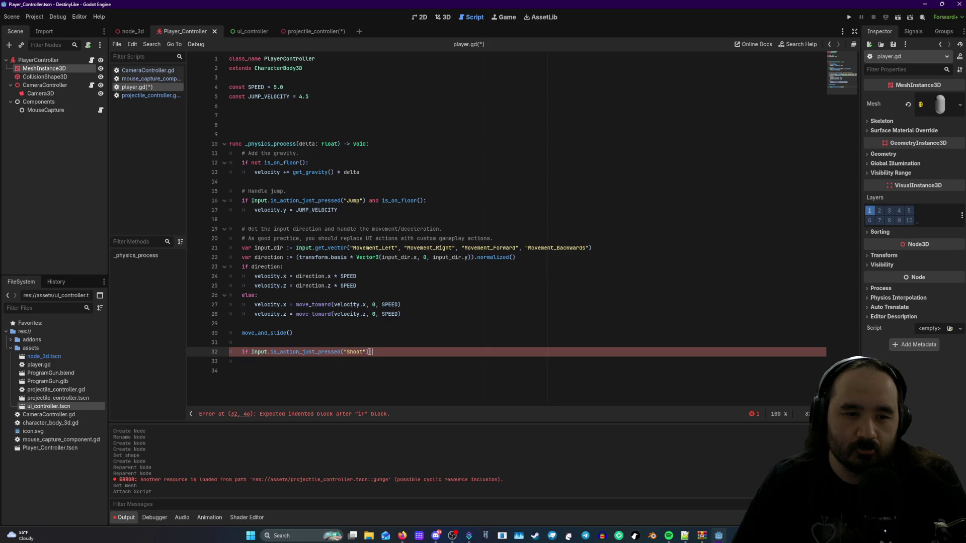
{"action": "type", "text": ":"}
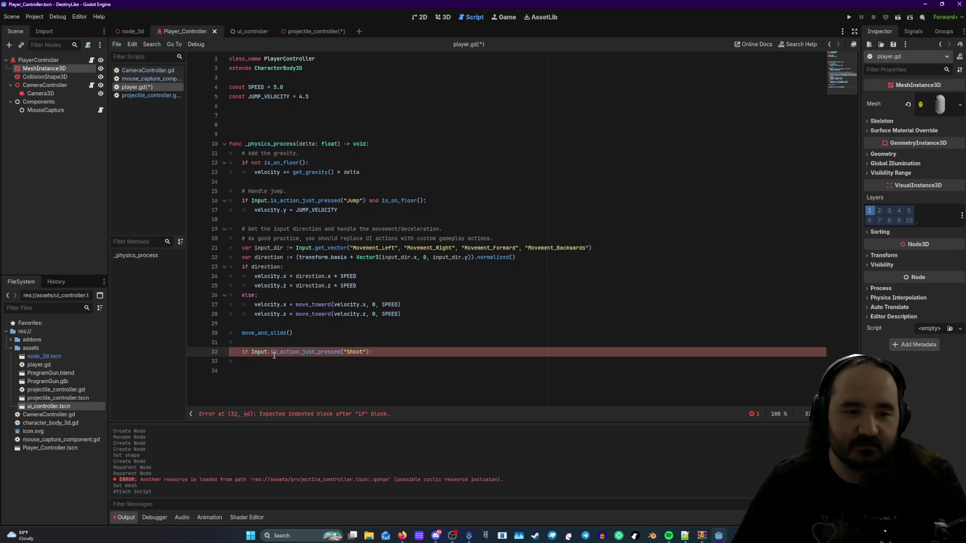
- Try line breaks, Tab and Shift+Tab to reposition the Shoot check line's indentation
{"action": "mouse_move", "coordinate": [274, 356]}
{"action": "key", "text": "shift+Tab"}
{"action": "key", "text": "Home"}
{"action": "key", "text": "Return"}
{"action": "key", "text": "BackSpace"}
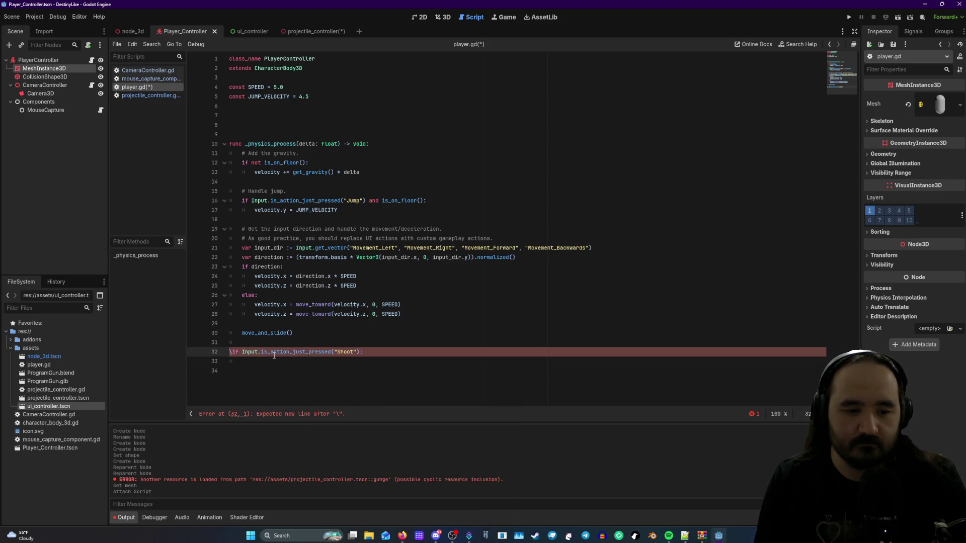
{"action": "key", "text": "Tab"}
{"action": "key", "text": "shift+Tab"}
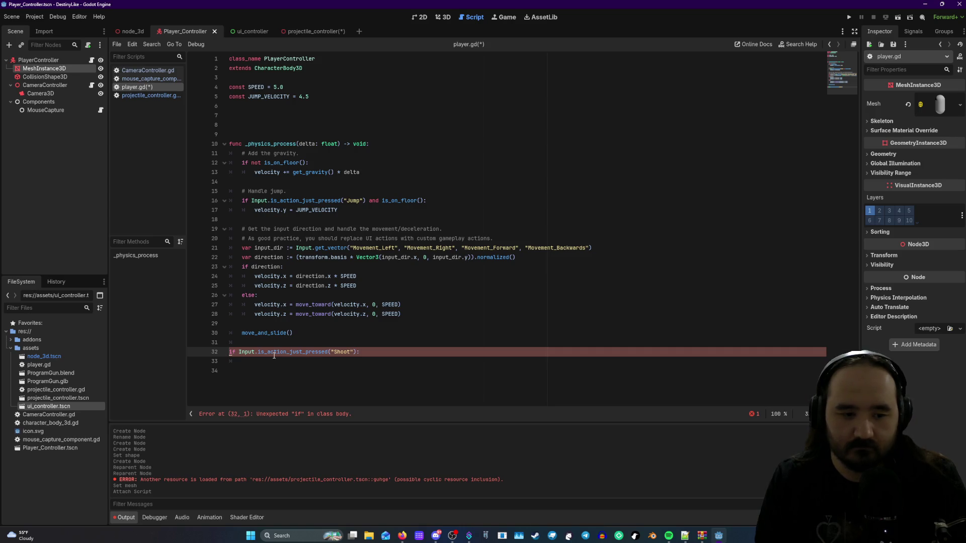
{"action": "key", "text": "Return"}
{"action": "key", "text": "BackSpace"}
{"action": "key", "text": "Tab"}
{"action": "key", "text": "BackSpace"}
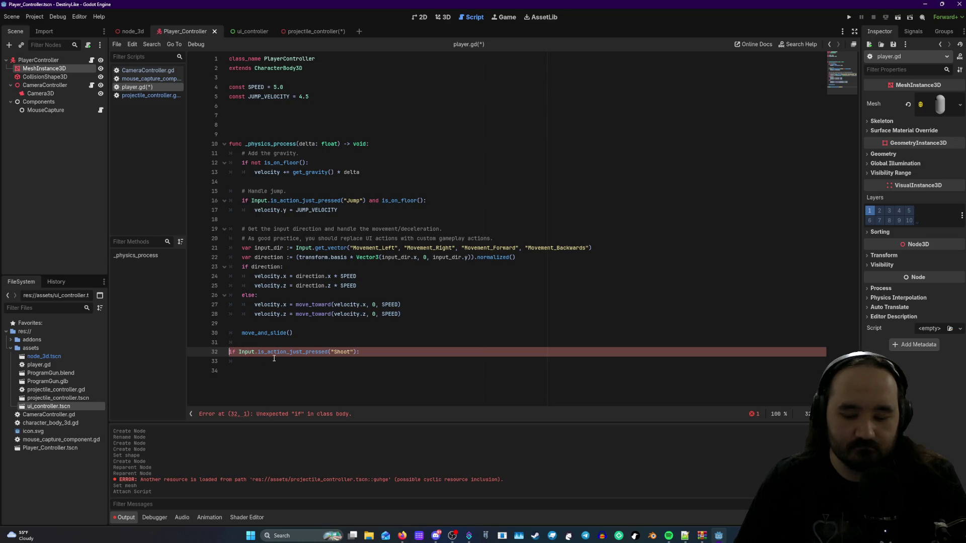
{"action": "key", "text": "Return"}
{"action": "key", "text": "BackSpace"}
- Indent line 32 one level and retype its if keyword, removing the stray 'is'
{"action": "key", "text": "Tab"}
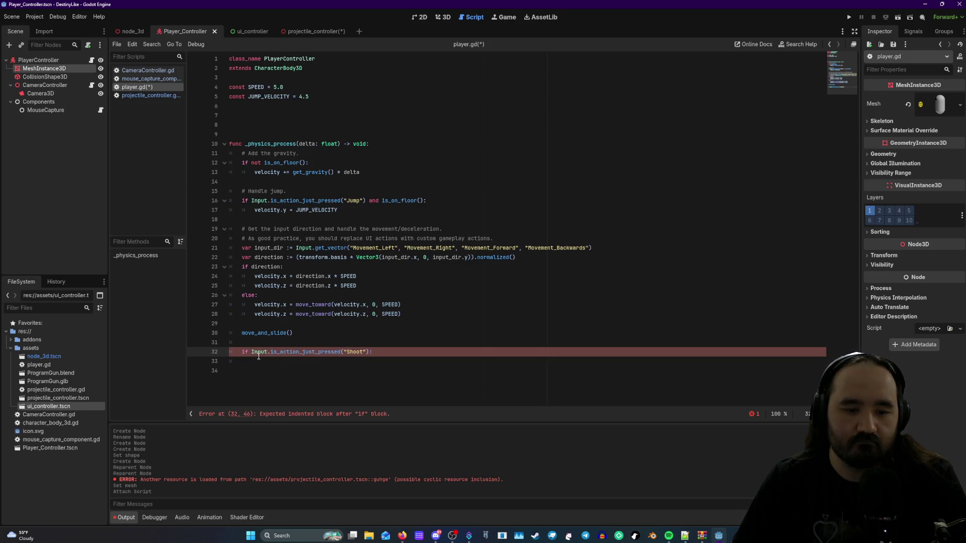
{"action": "key", "text": "Tab"}
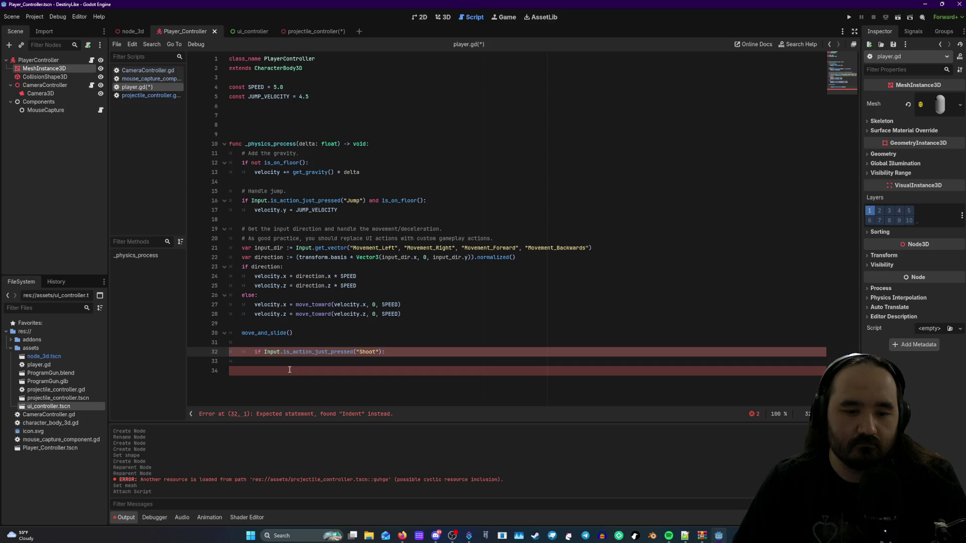
{"action": "key", "text": "Tab"}
{"action": "key", "text": "shift+Tab"}
{"action": "key", "text": "shift+Tab"}
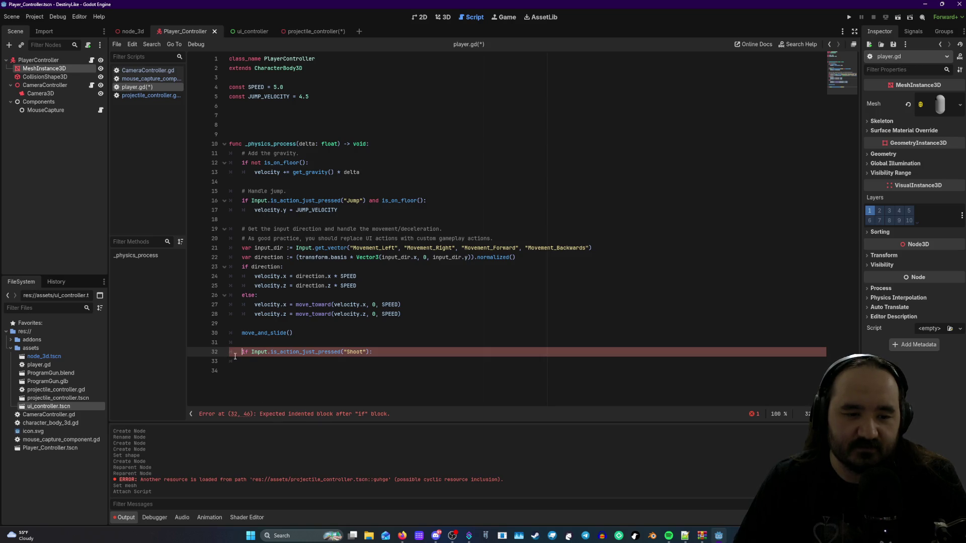
{"action": "left_click", "coordinate": [252, 352]}
{"action": "key", "text": "BackSpace"}
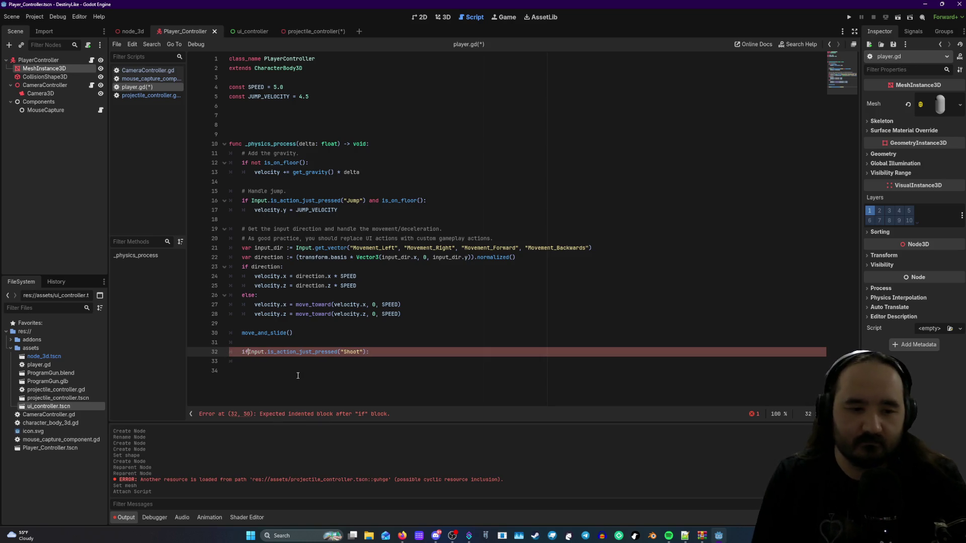
{"action": "key", "text": "BackSpace"}
{"action": "key", "text": "BackSpace"}
{"action": "key", "text": "BackSpace"}
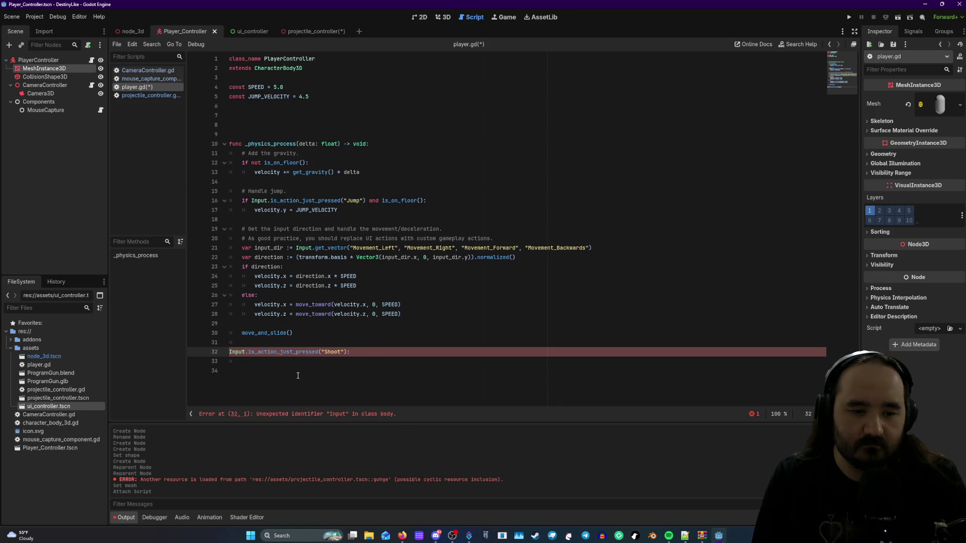
{"action": "key", "text": "Tab"}
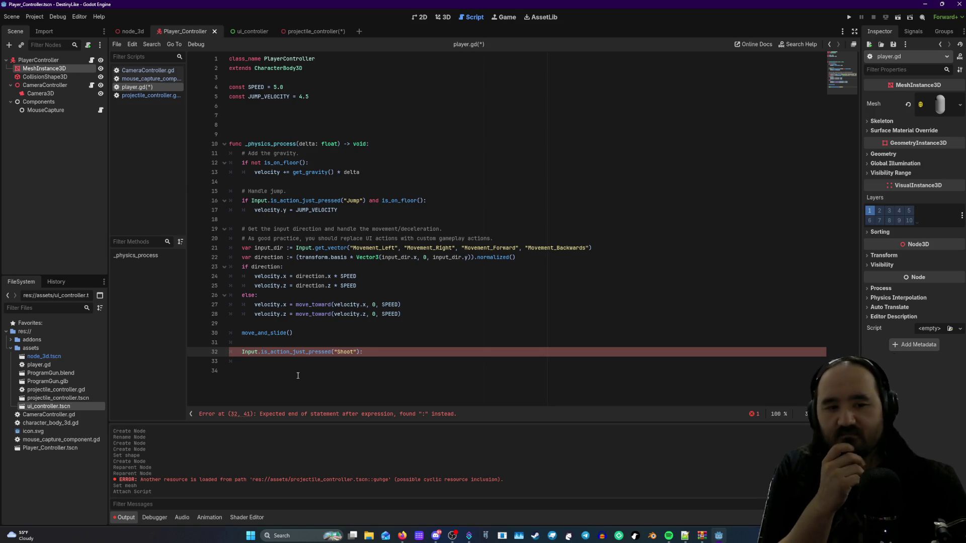
{"action": "type", "text": "if "}
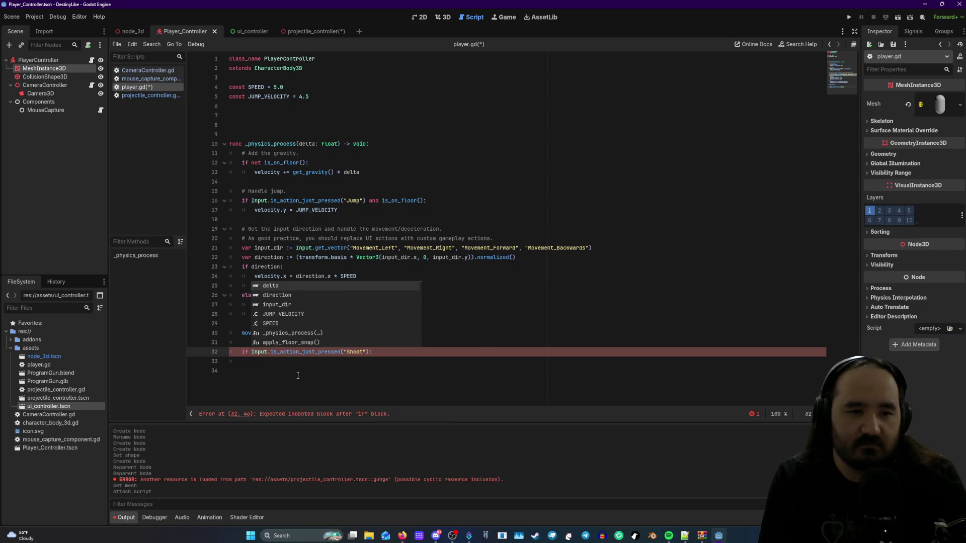
{"action": "type", "text": "is"}
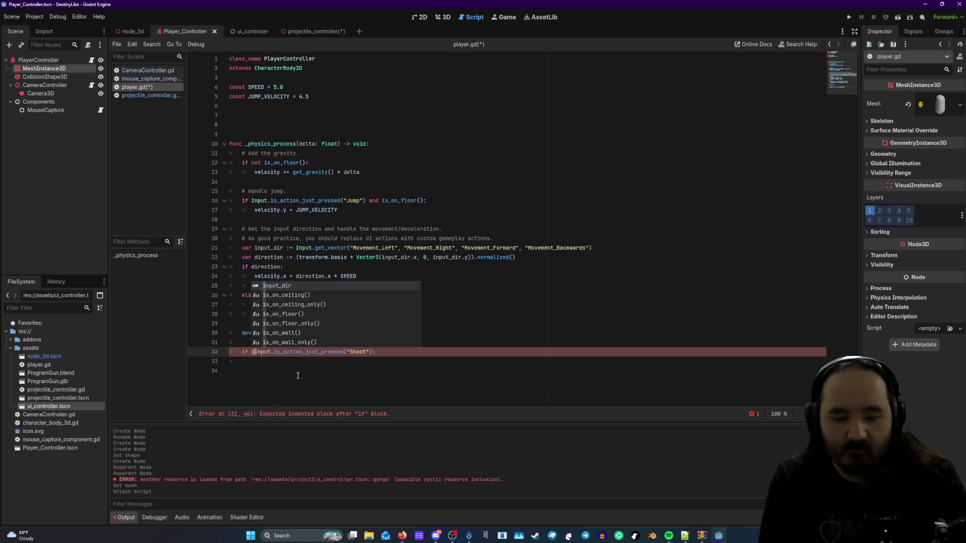
{"action": "key", "text": "BackSpace"}
{"action": "key", "text": "BackSpace"}
{"action": "key", "text": "BackSpace"}
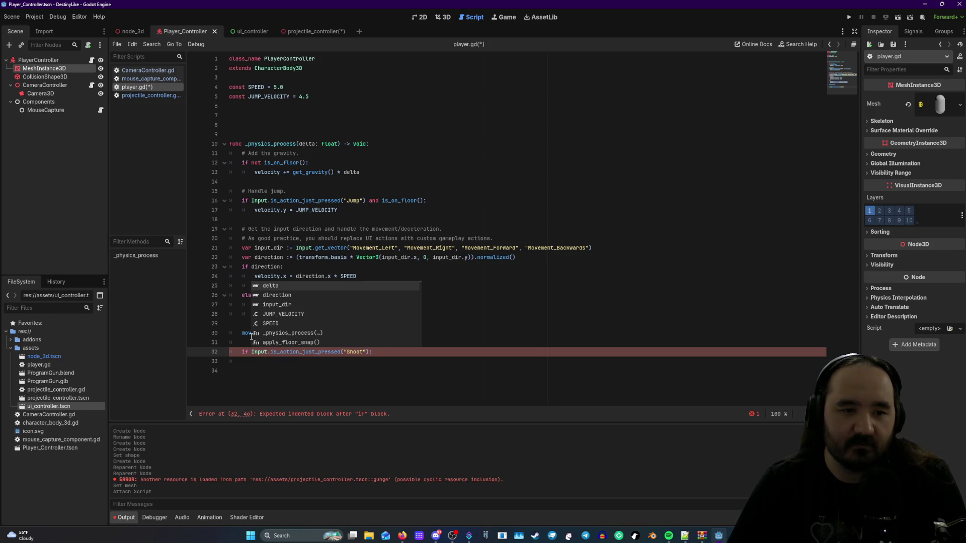
{"action": "left_click", "coordinate": [393, 381]}
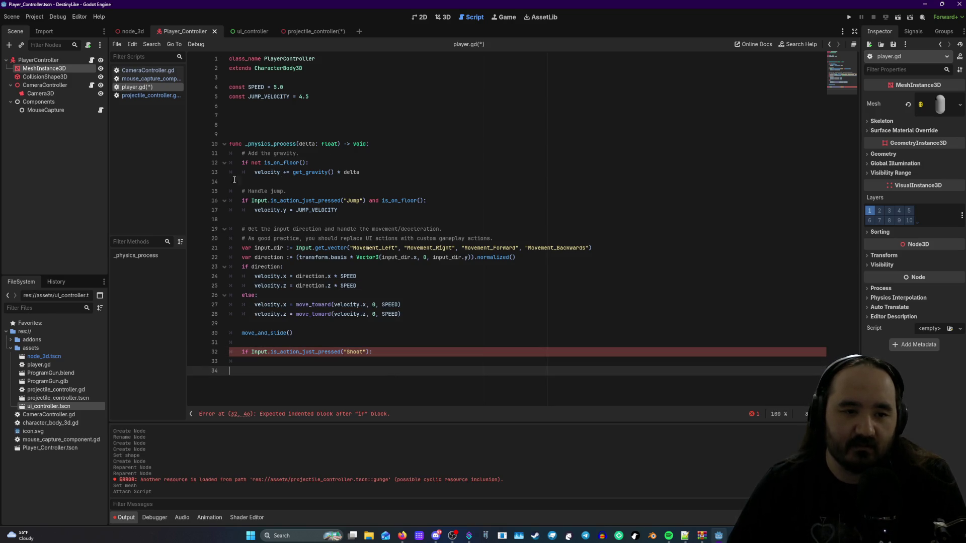
- Delete the Shoot input check and its leftover empty line from line 32 of player.gd
{"action": "left_click_drag", "start_coordinate": [376, 354], "coordinate": [238, 354]}
{"action": "key", "text": "ctrl+c"}
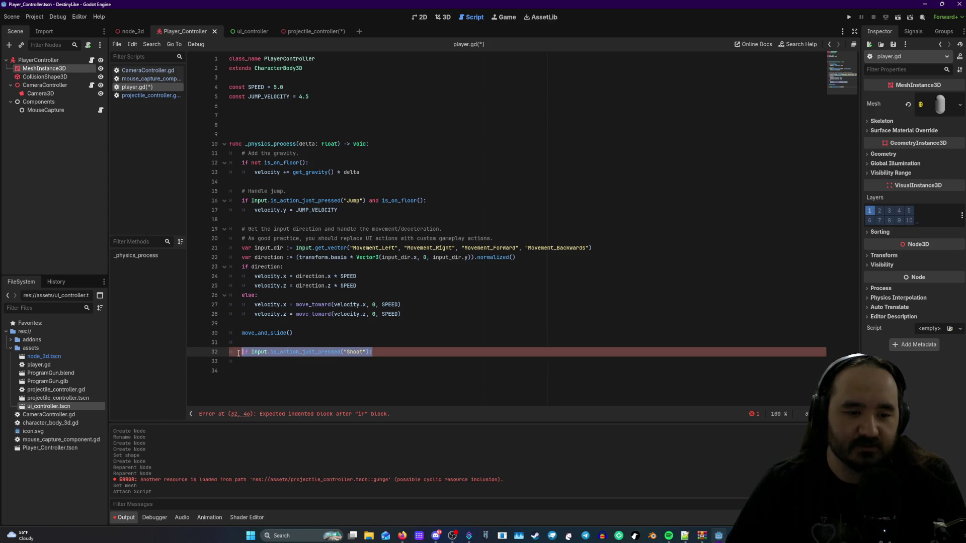
{"action": "key", "text": "BackSpace"}
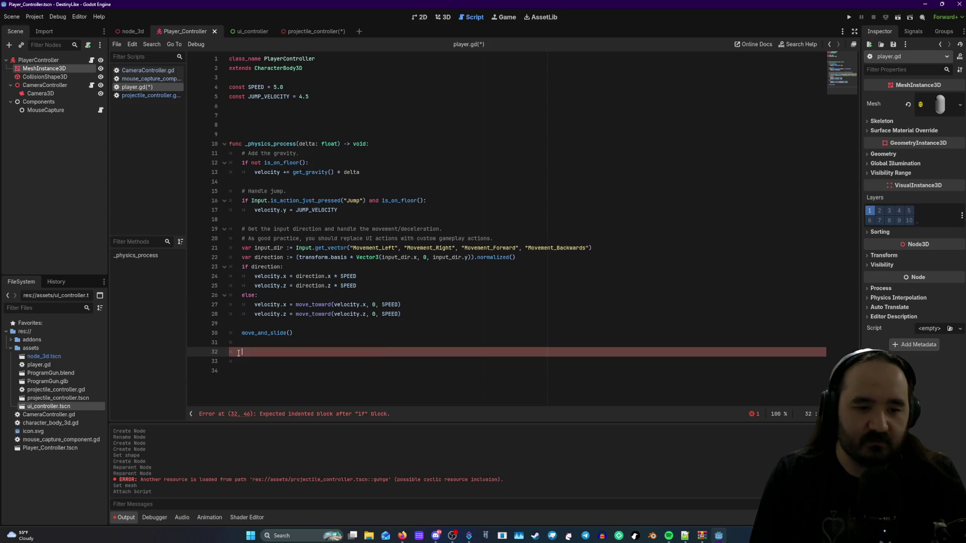
{"action": "key", "text": "BackSpace"}
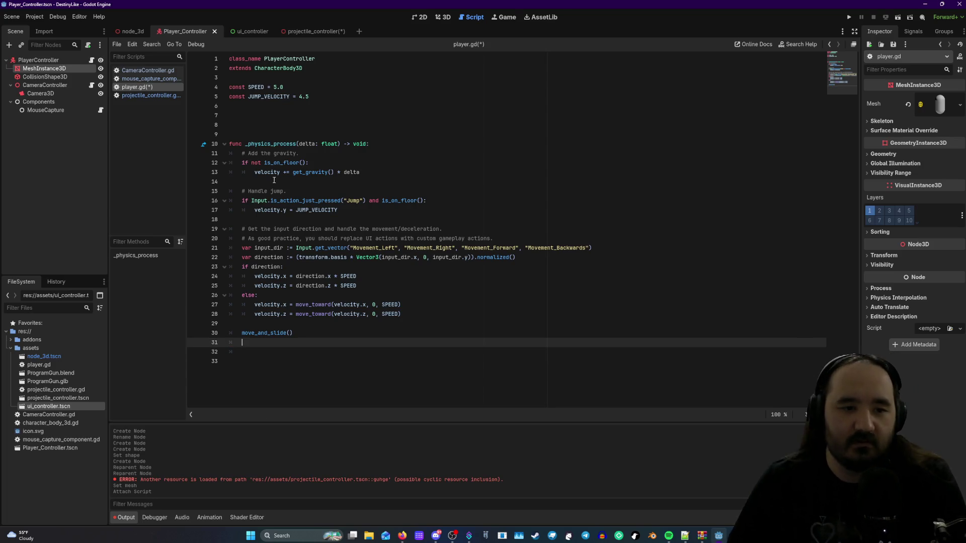
- Write if Input.is_action_just_pressed("Shoot"): on a new line 18 below the jump block
{"action": "left_click", "coordinate": [350, 213]}
{"action": "key", "text": "Return"}
{"action": "key", "text": "ctrl+v"}
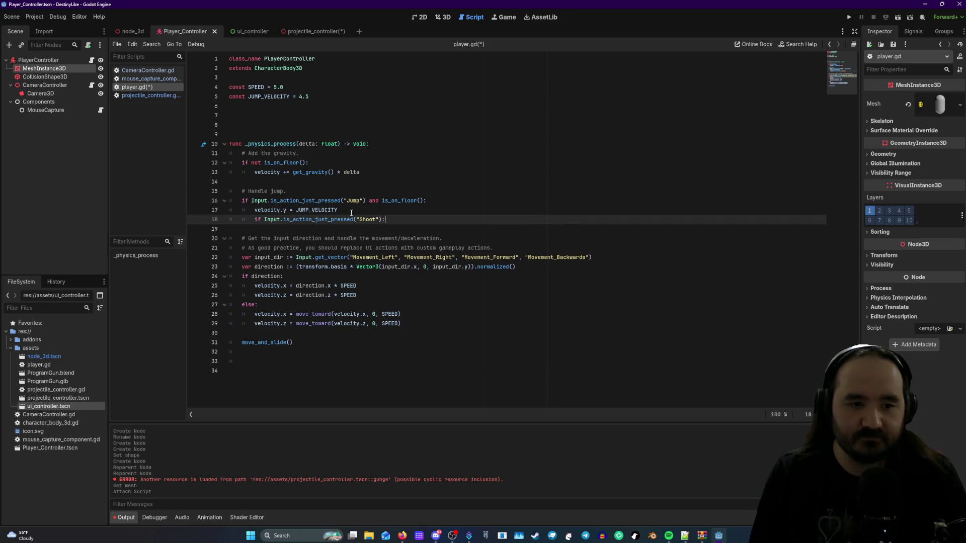
{"action": "key", "text": "ctrl+z"}
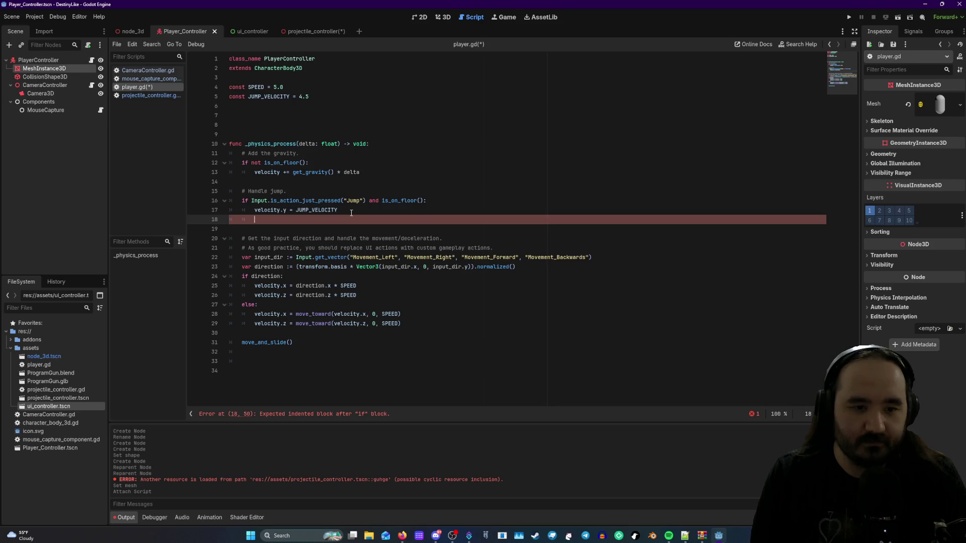
{"action": "key", "text": "BackSpace"}
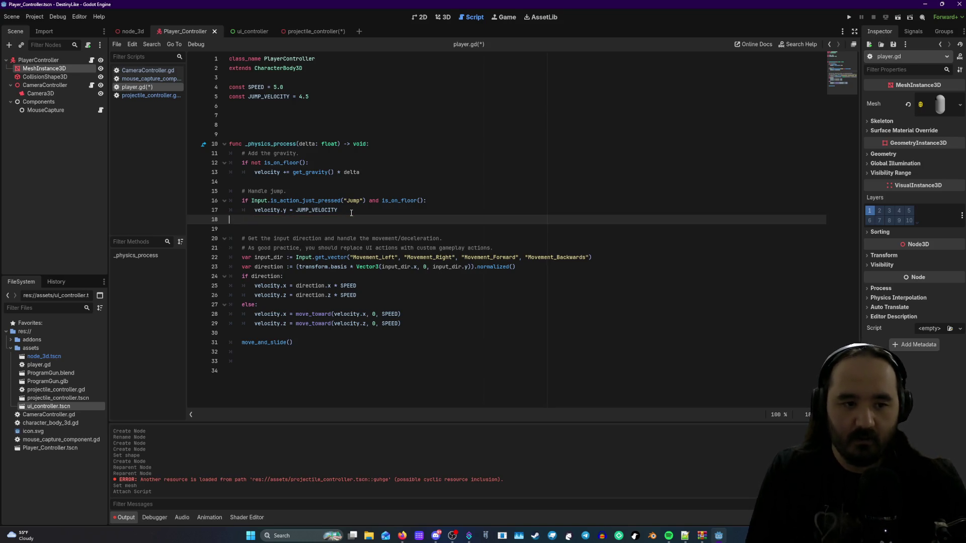
{"action": "key", "text": "Return"}
{"action": "key", "text": "BackSpace"}
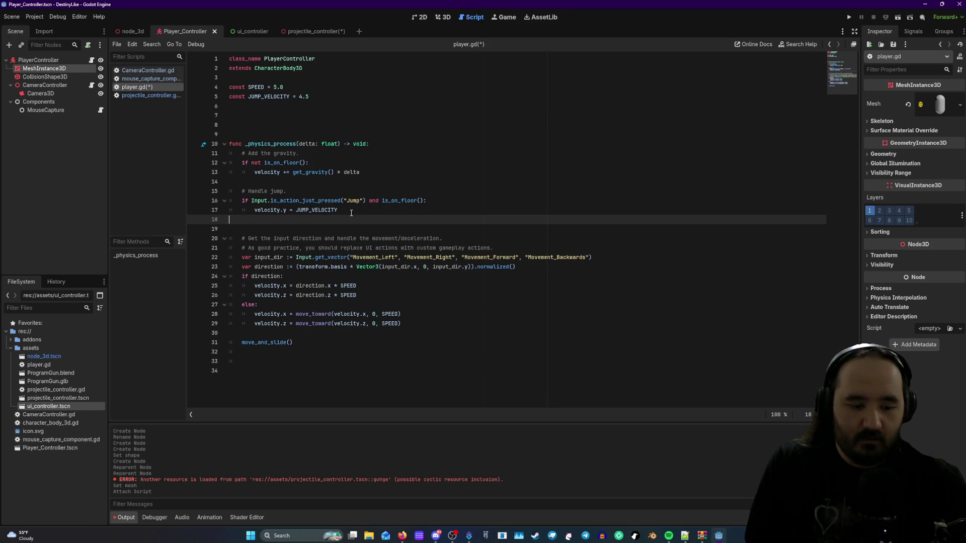
{"action": "type", "text": "if Input.is_action_just_pressed(\"Shoot\"):"}
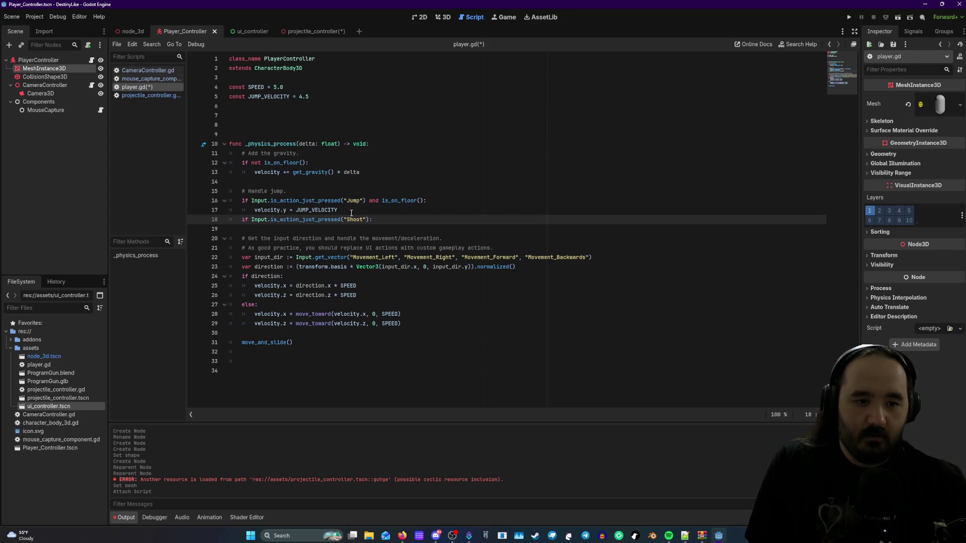
{"action": "key", "text": "Return"}
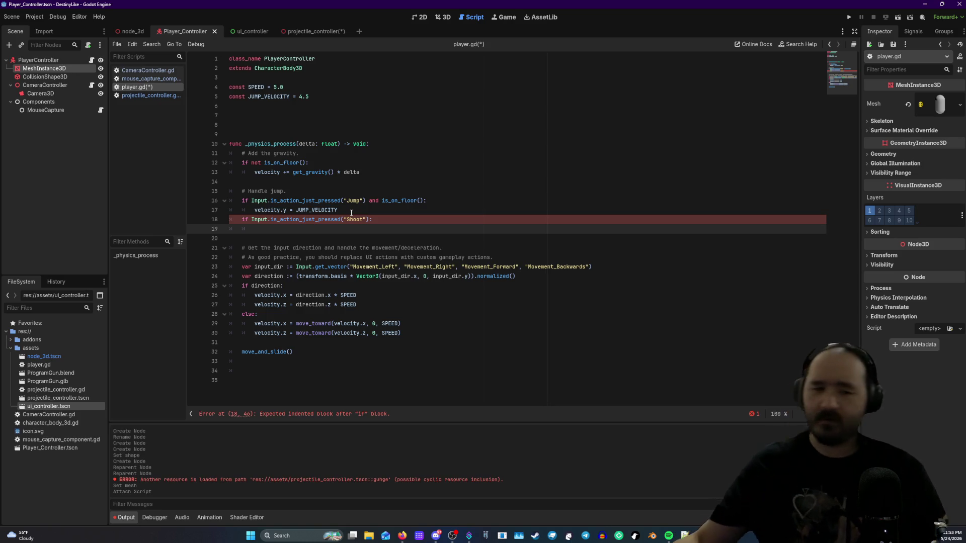
- Delete the if Input.is_action_just_pressed("Shoot"): line, leaving line 18 empty, and view the _physics_process docs
{"action": "left_click", "coordinate": [224, 201]}
{"action": "left_click", "coordinate": [224, 200]}
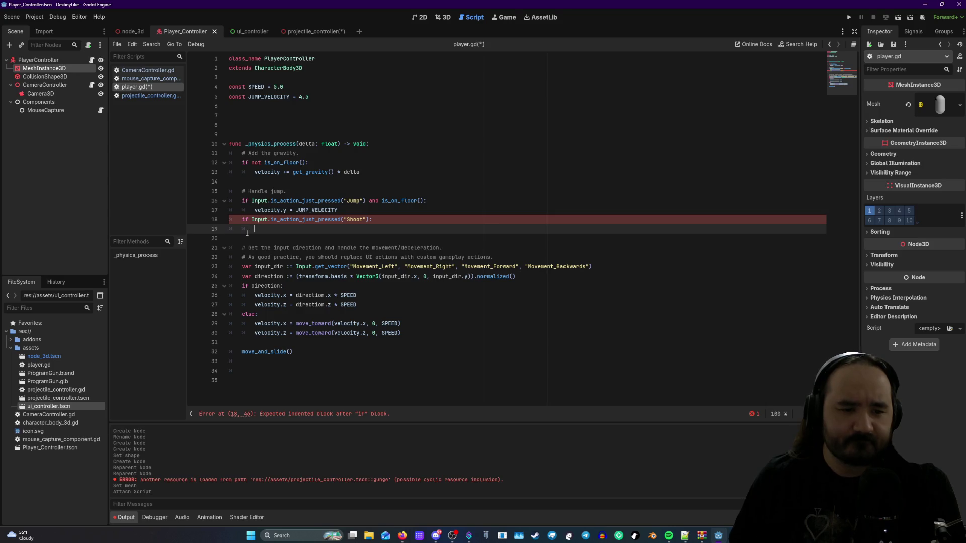
{"action": "left_click", "coordinate": [245, 220]}
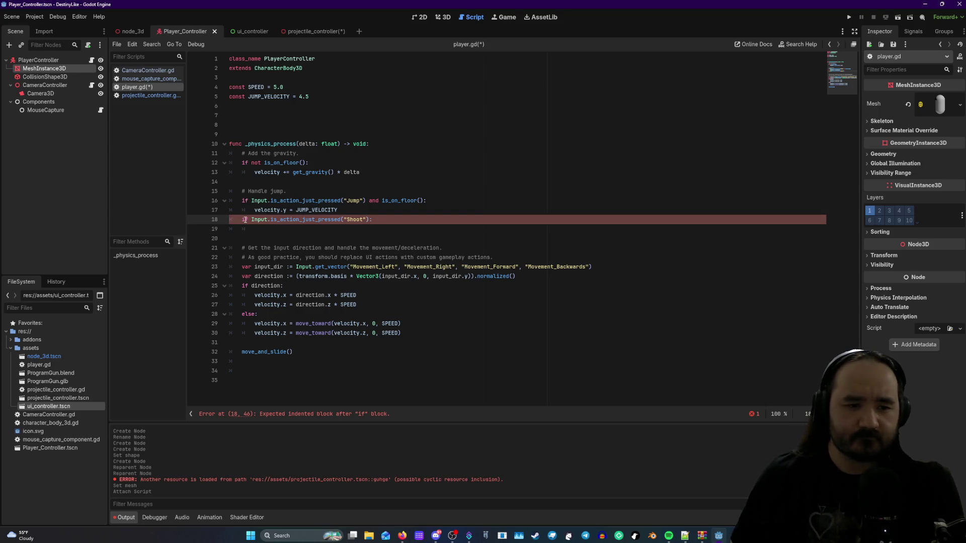
{"action": "key", "text": "BackSpace"}
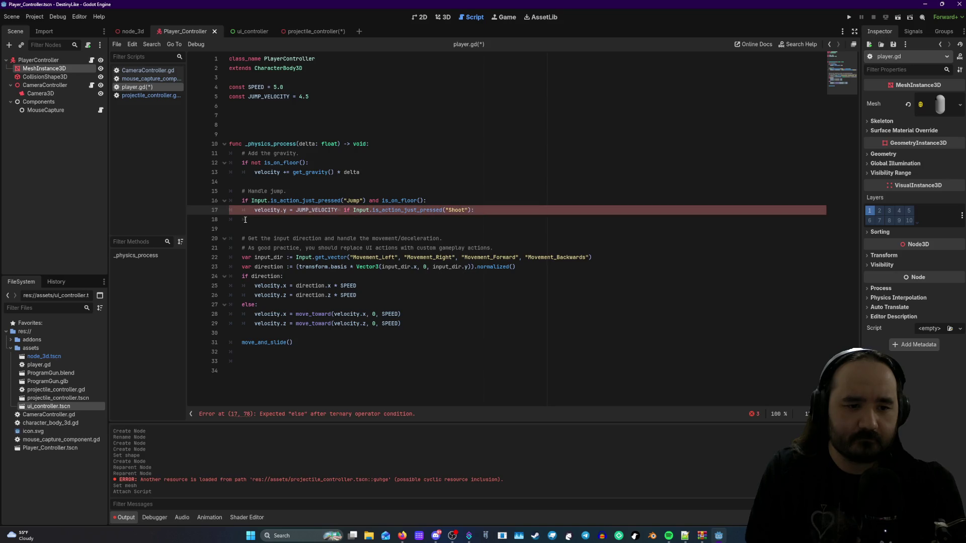
{"action": "key", "text": "ctrl+z"}
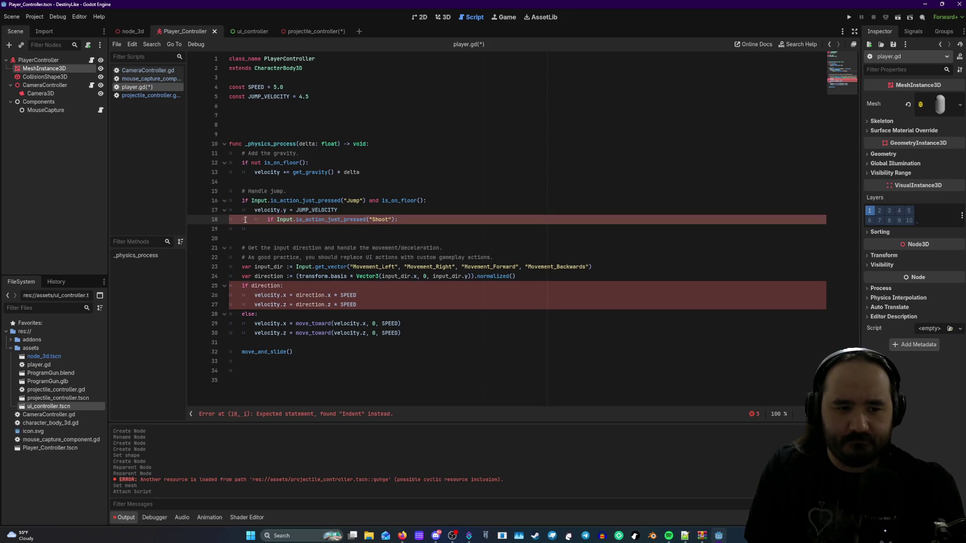
{"action": "key", "text": "BackSpace"}
{"action": "key", "text": "BackSpace"}
{"action": "key", "text": "BackSpace"}
{"action": "key", "text": "ctrl+z"}
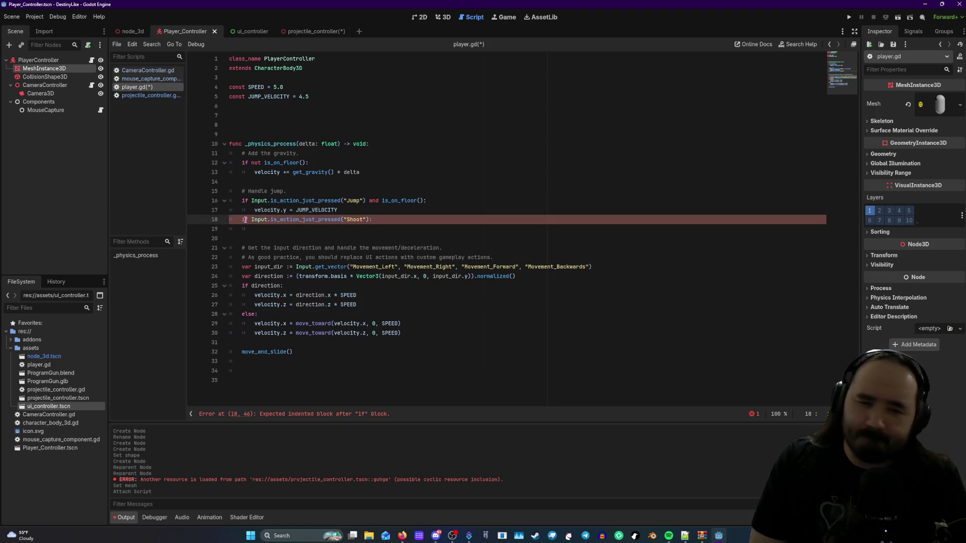
{"action": "key", "text": "ctrl+z"}
{"action": "key", "text": "ctrl+z"}
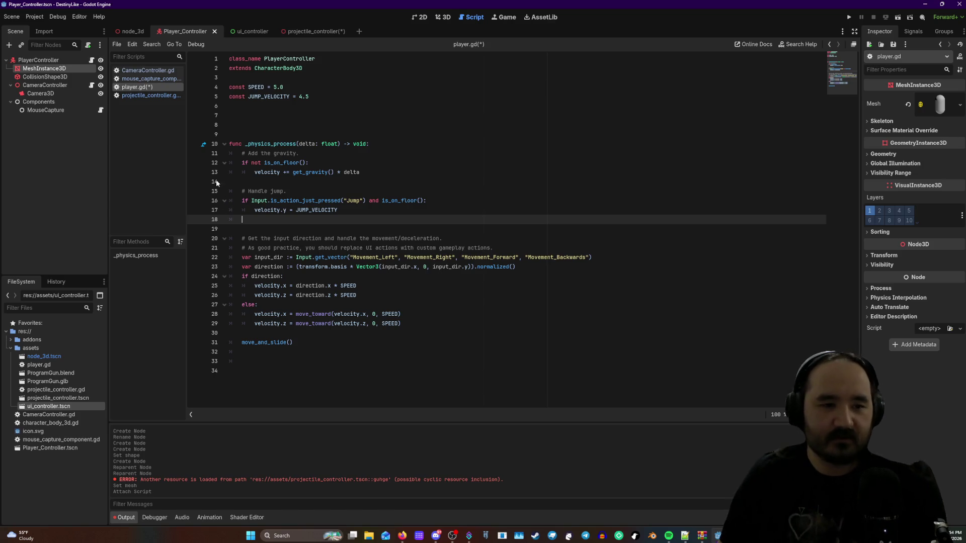
{"action": "left_click", "coordinate": [203, 145]}
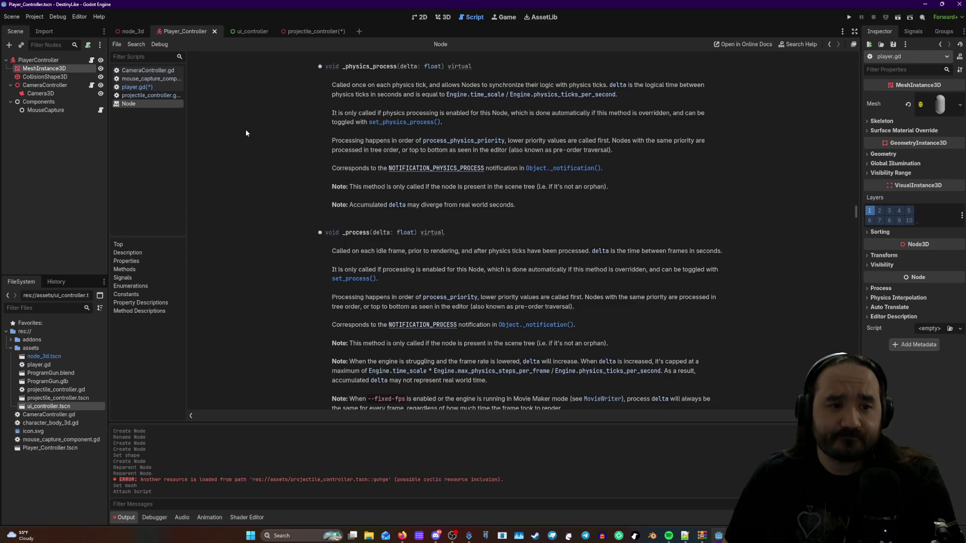
- Open projectile_controller.gd from the projectile_controller scene
{"action": "left_click", "coordinate": [304, 31]}
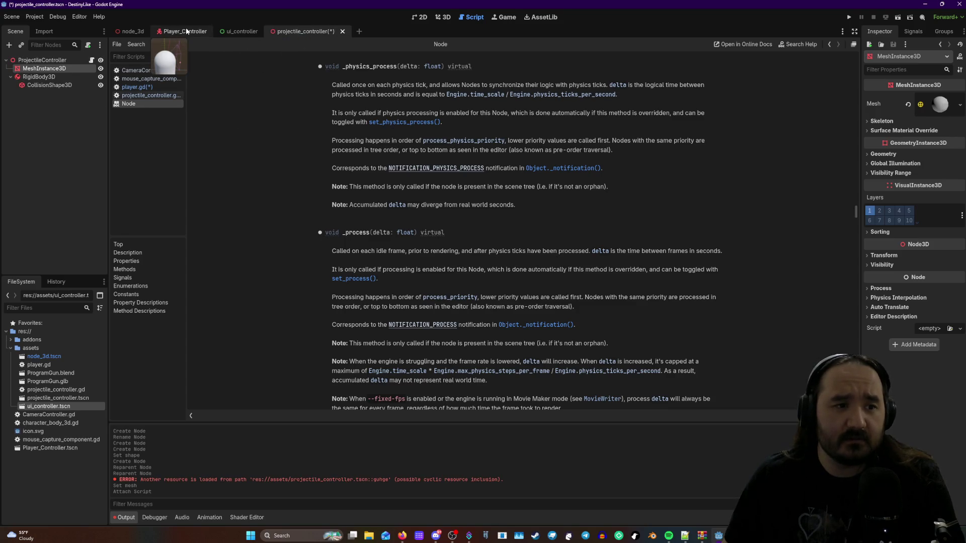
{"action": "left_click", "coordinate": [92, 60]}
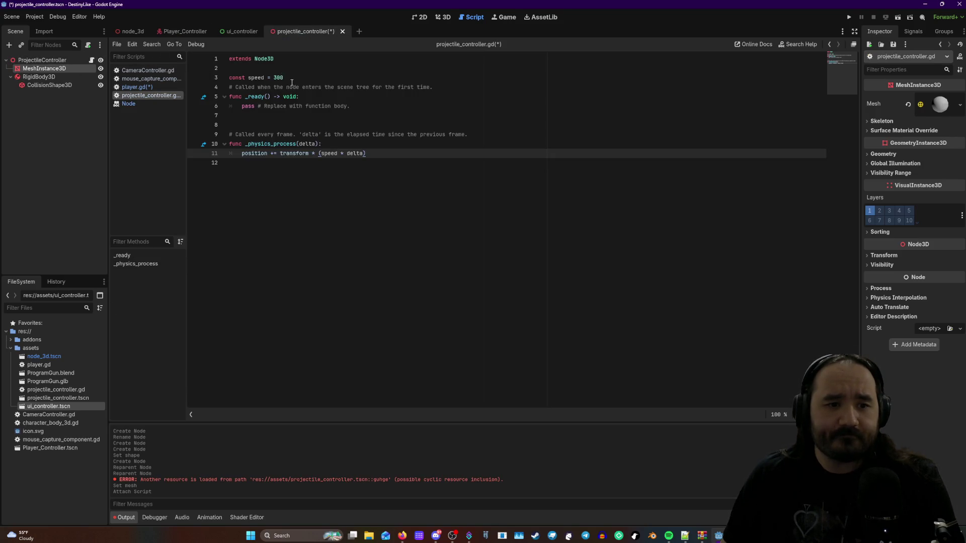
{"action": "left_click", "coordinate": [189, 33]}
{"action": "left_click", "coordinate": [91, 60]}
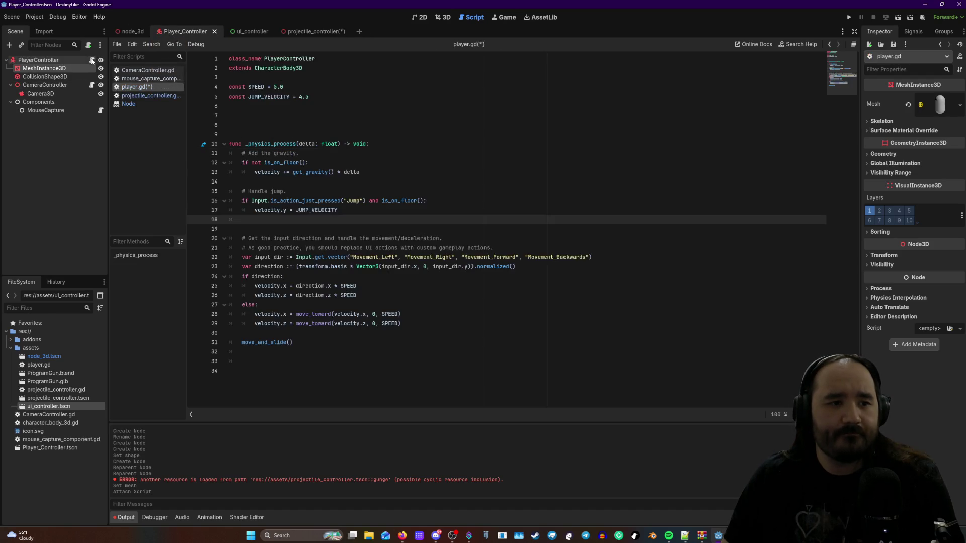
{"action": "mouse_move", "coordinate": [273, 149]}
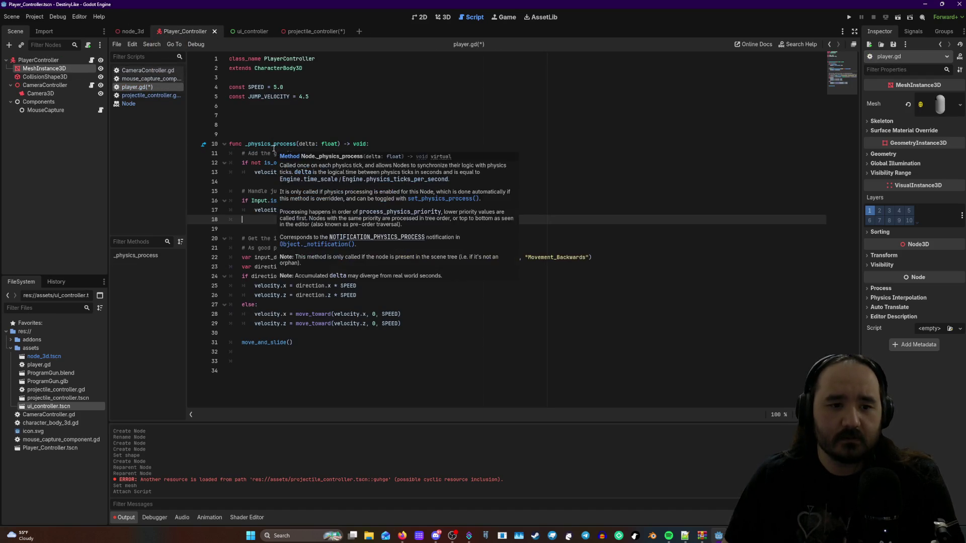
{"action": "left_click", "coordinate": [311, 31]}
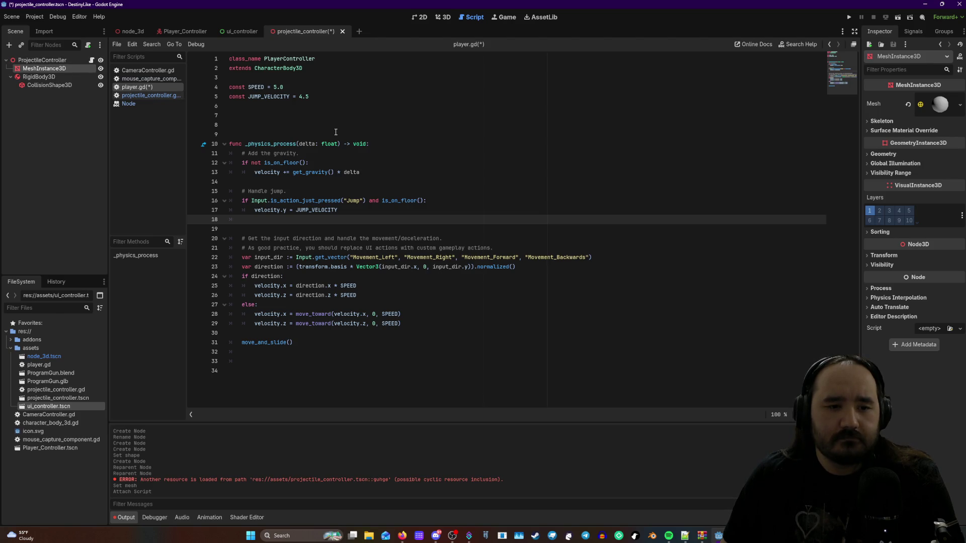
{"action": "left_click", "coordinate": [237, 30]}
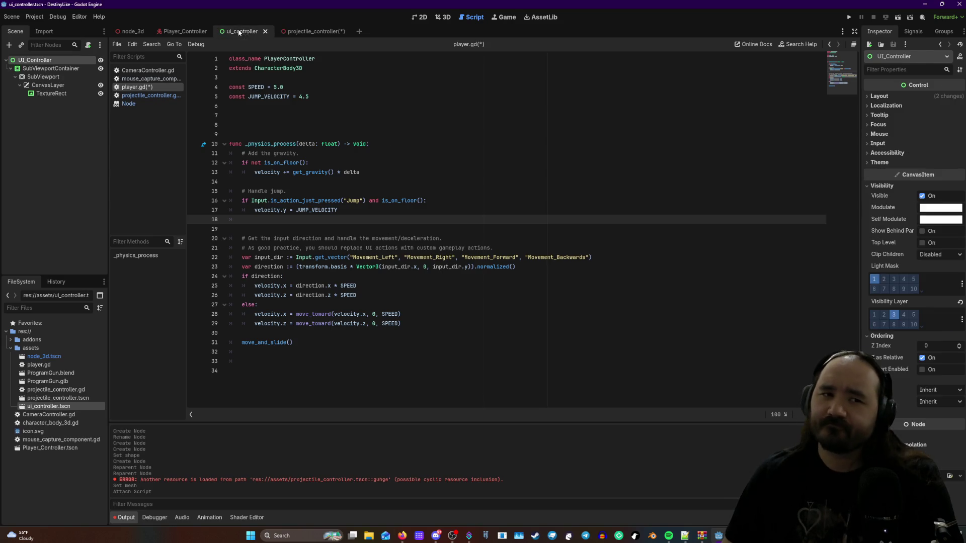
{"action": "left_click", "coordinate": [315, 34]}
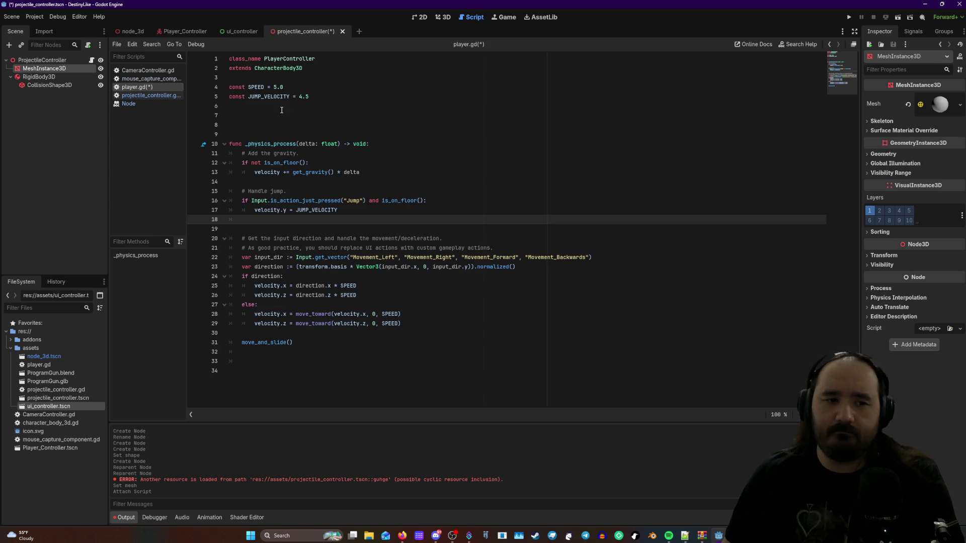
{"action": "right_click", "coordinate": [204, 148]}
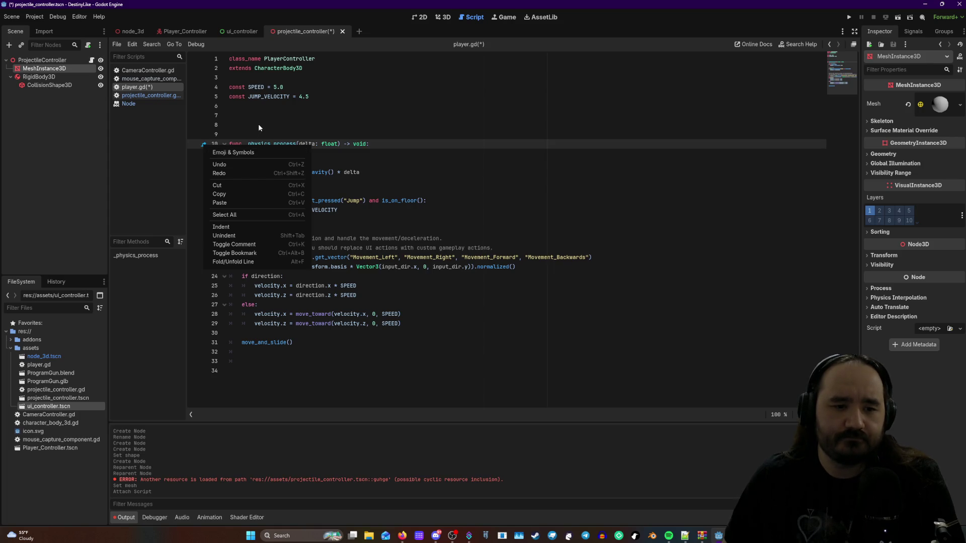
{"action": "left_click", "coordinate": [381, 145]}
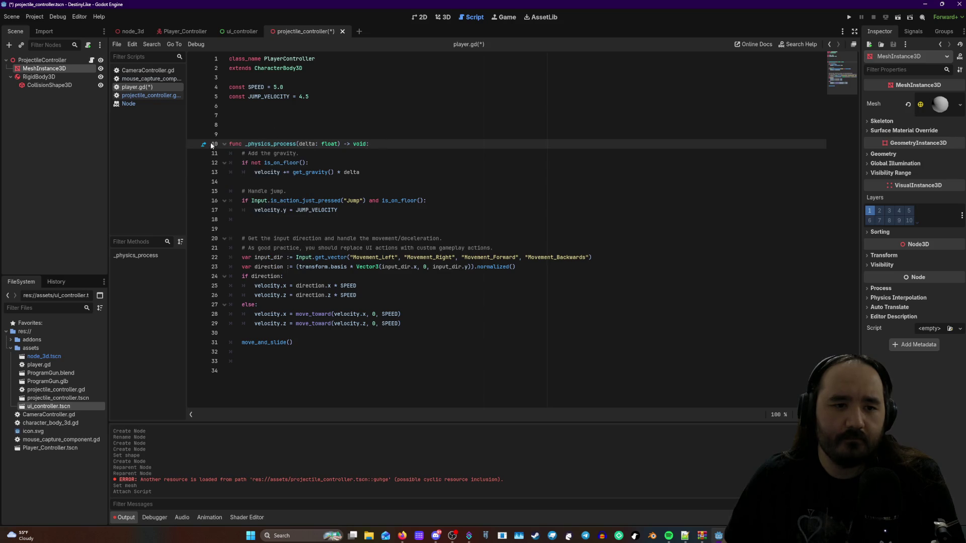
{"action": "left_click", "coordinate": [224, 146]}
{"action": "left_click", "coordinate": [225, 145]}
{"action": "left_click", "coordinate": [224, 145]}
{"action": "left_click", "coordinate": [225, 144]}
{"action": "left_click", "coordinate": [225, 145]}
{"action": "left_click", "coordinate": [225, 145]}
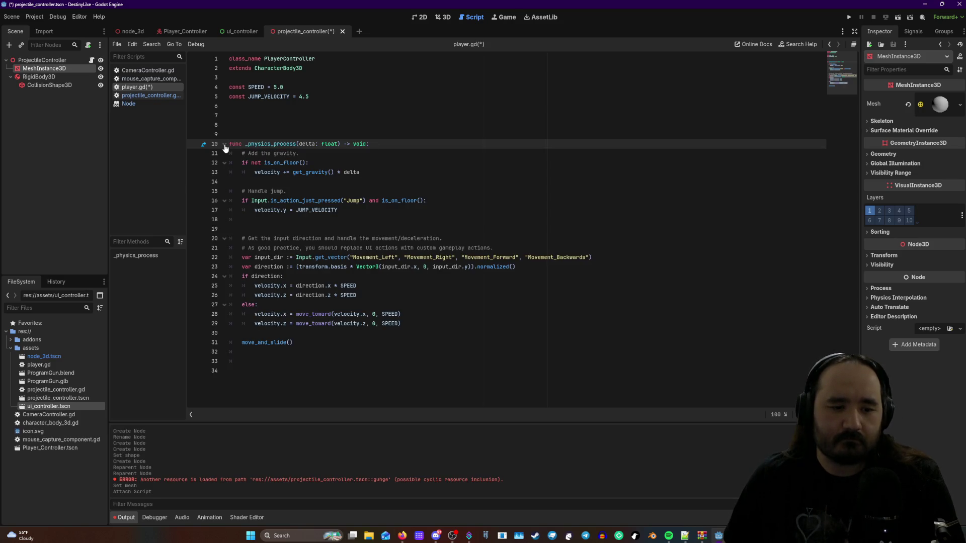
{"action": "left_click", "coordinate": [224, 145]}
{"action": "left_click", "coordinate": [225, 145]}
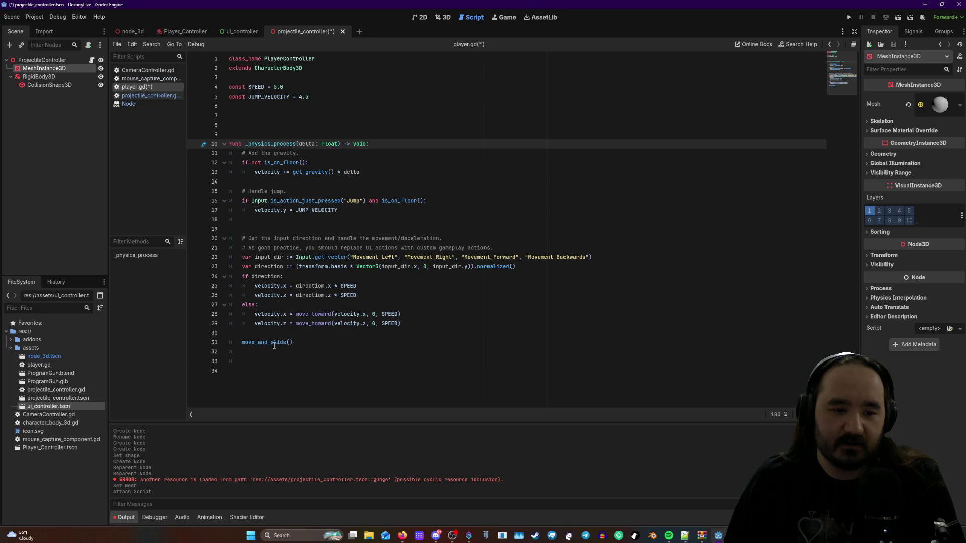
{"action": "mouse_move", "coordinate": [270, 344]}
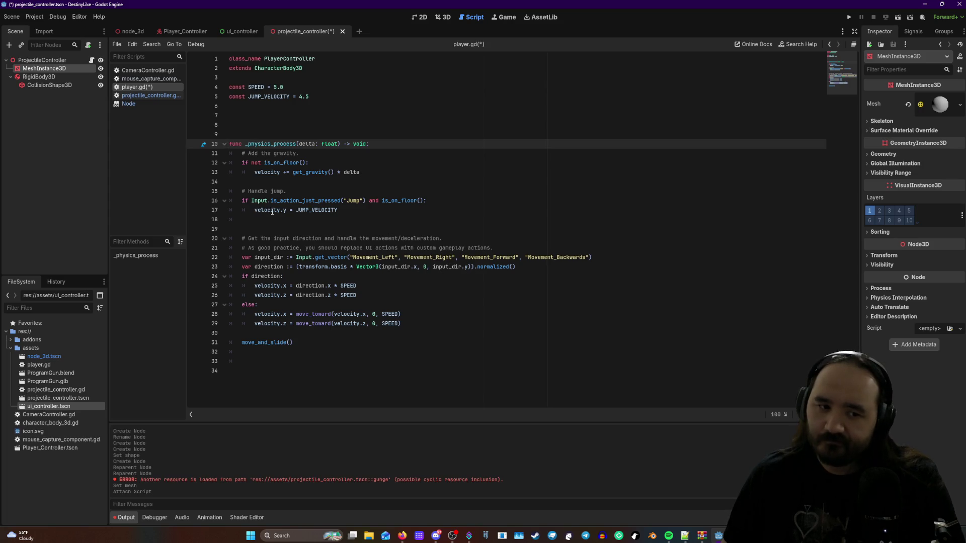
{"action": "left_click", "coordinate": [242, 220]}
{"action": "type", "text": "if Input.is_action_just_pressed(\"Shoot\"):"}
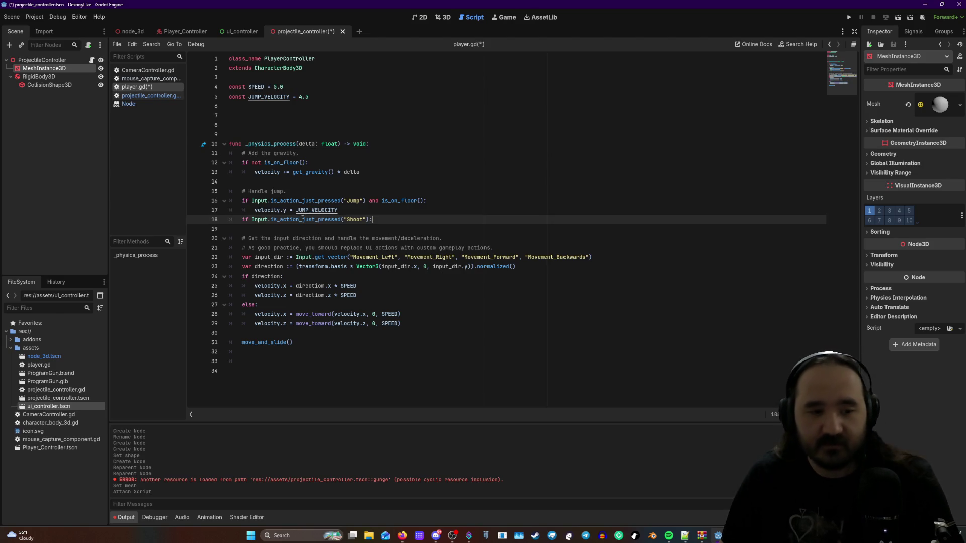
{"action": "key", "text": "BackSpace"}
{"action": "type", "text": "("}
{"action": "key", "text": "BackSpace"}
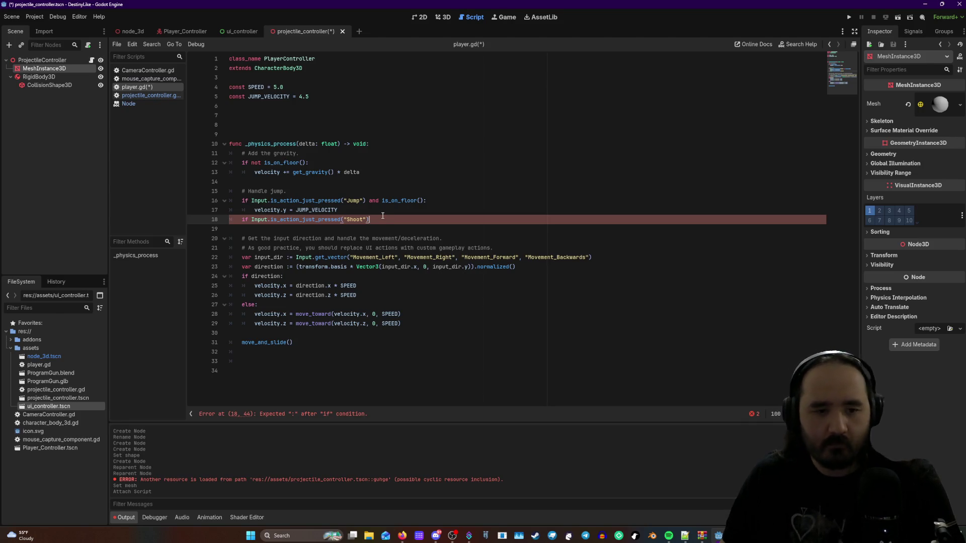
{"action": "key", "text": "shift+Home"}
{"action": "key", "text": "BackSpace"}
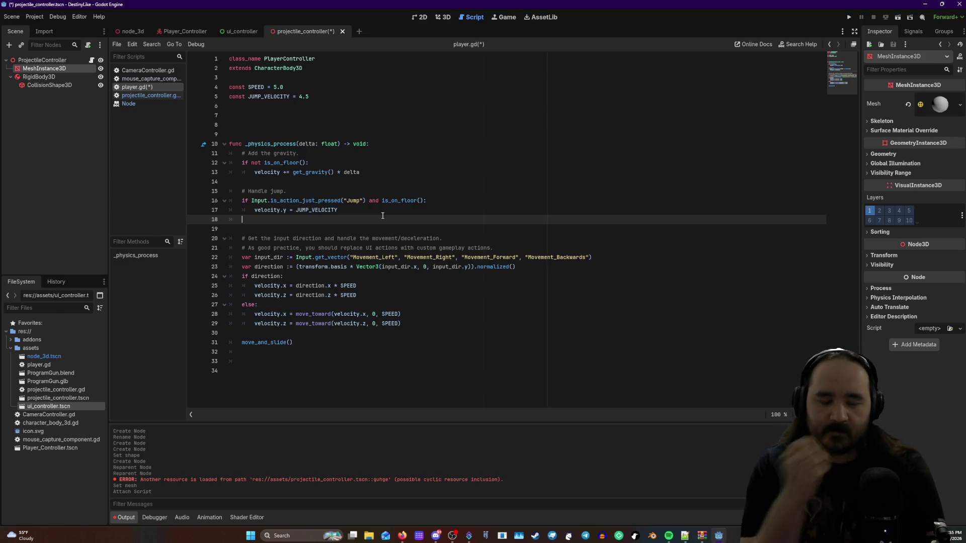
{"action": "left_click", "coordinate": [71, 61]}
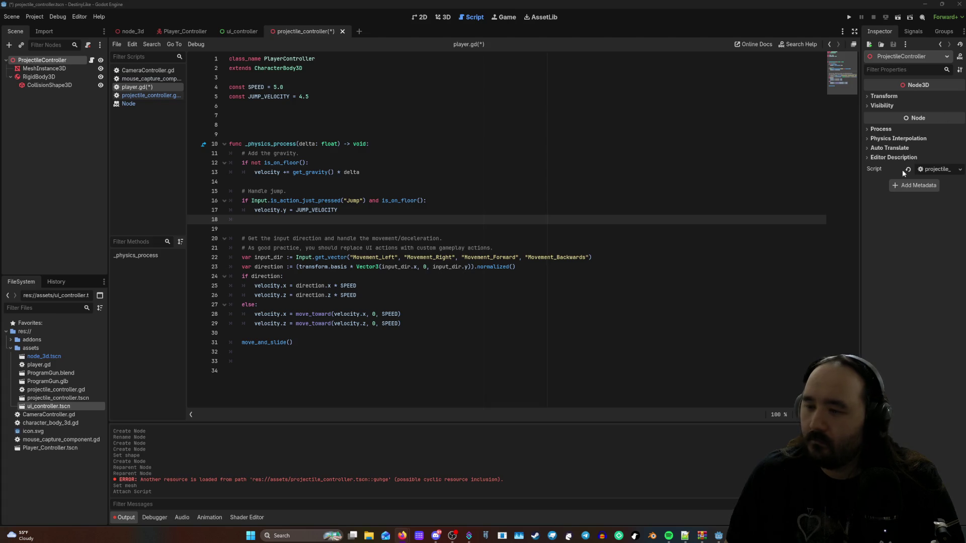
- Switch to the Player_Controller scene and place the caret on empty line 18 of player.gd
{"action": "left_click", "coordinate": [185, 31]}
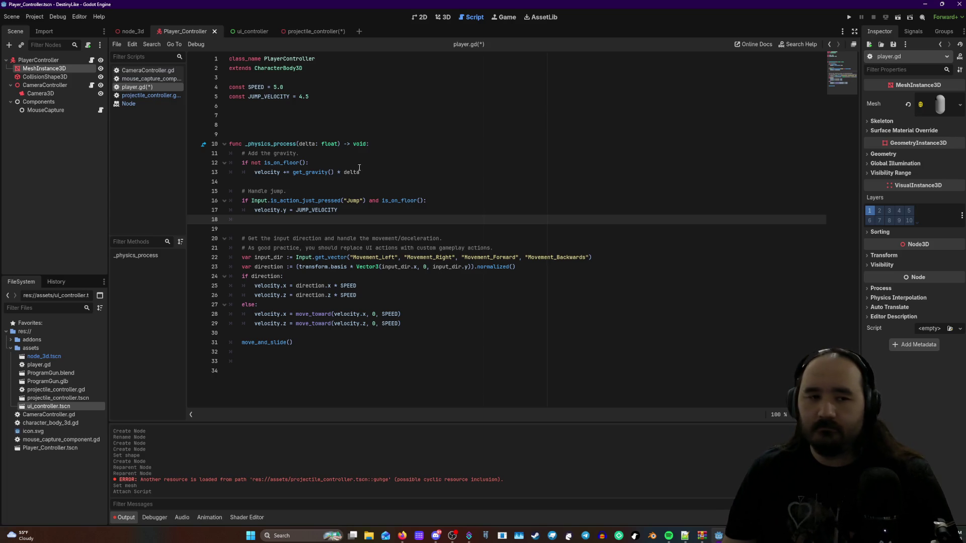
{"action": "left_click_drag", "start_coordinate": [375, 145], "coordinate": [342, 145]}
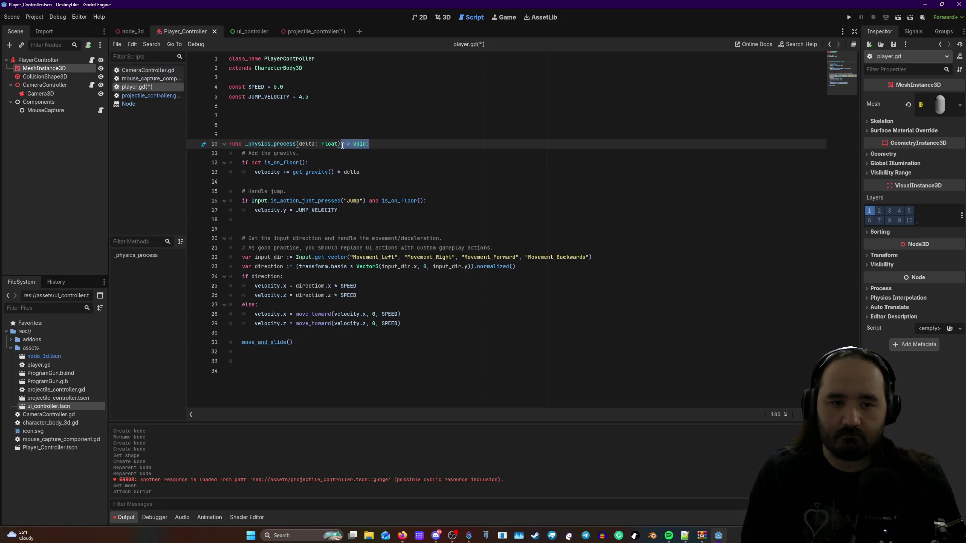
{"action": "left_click", "coordinate": [341, 153]}
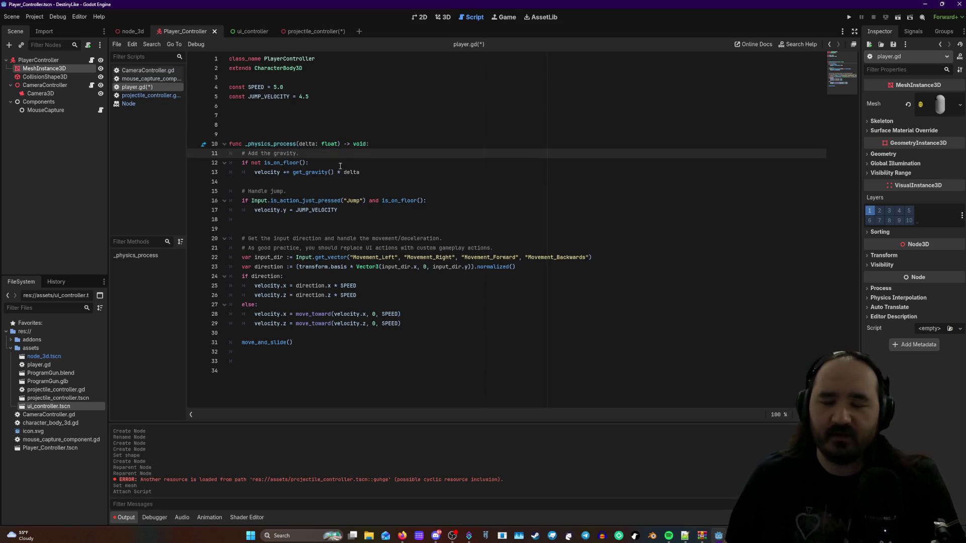
{"action": "left_click", "coordinate": [324, 166]}
{"action": "left_click", "coordinate": [372, 173]}
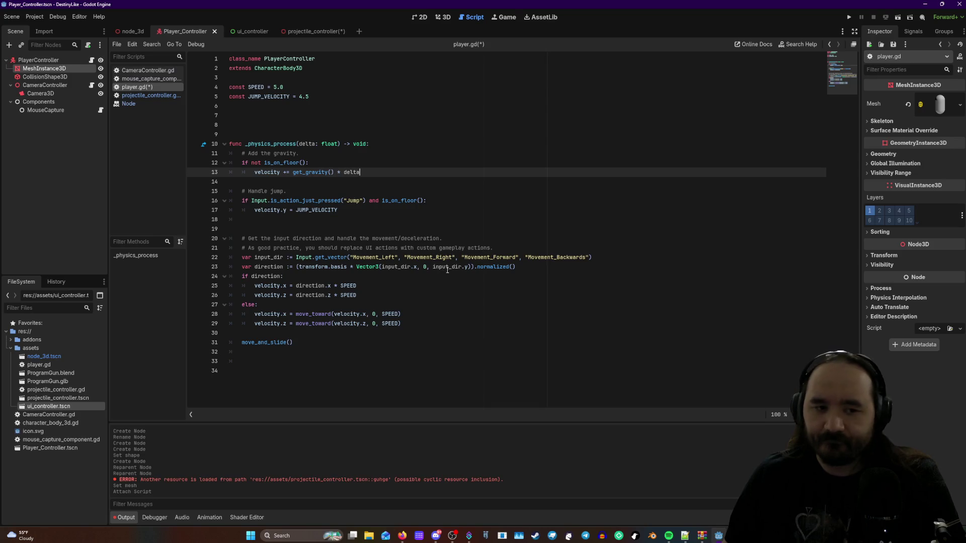
{"action": "left_click", "coordinate": [286, 220]}
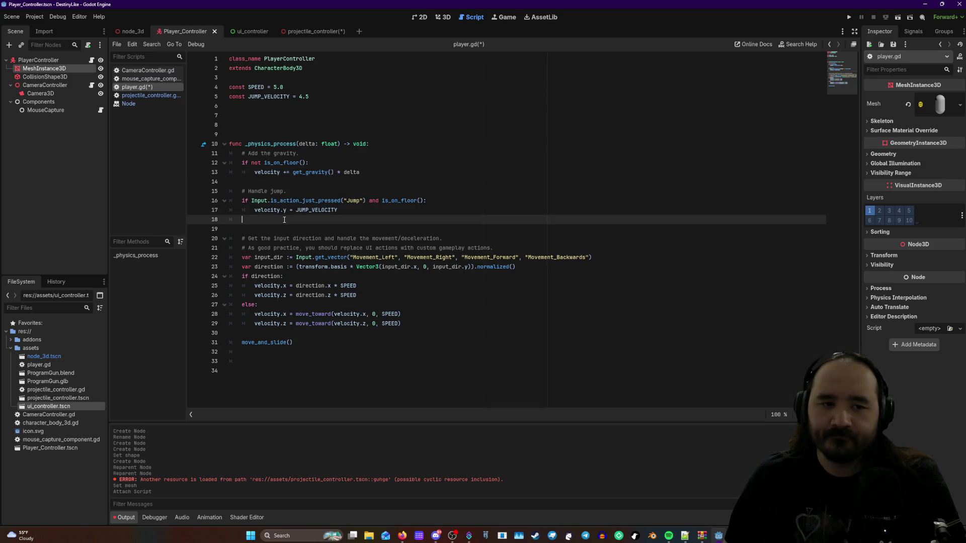
- Type if(Input.is_action_just_pressed("Shoot")): on line 18 with autocomplete and start its indented line
{"action": "type", "text": "if"}
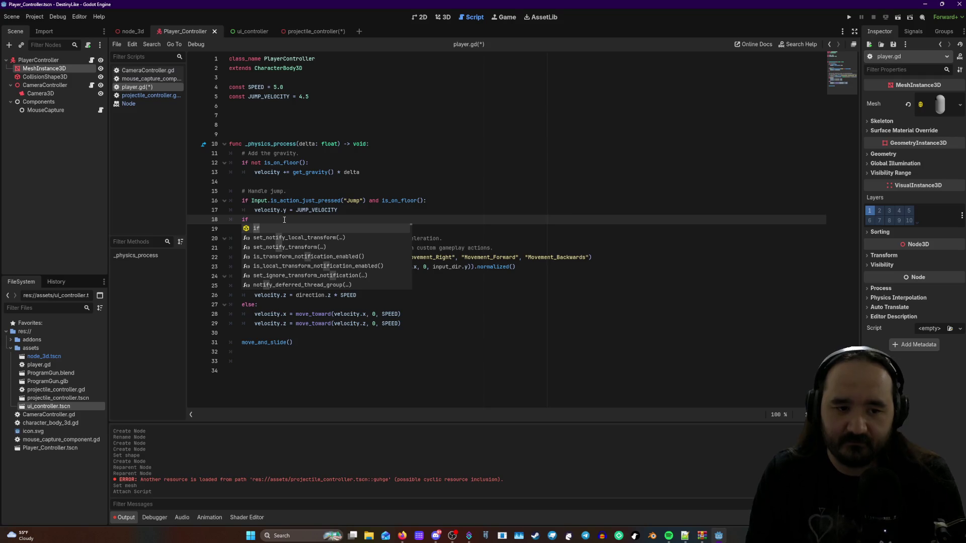
{"action": "type", "text": "("}
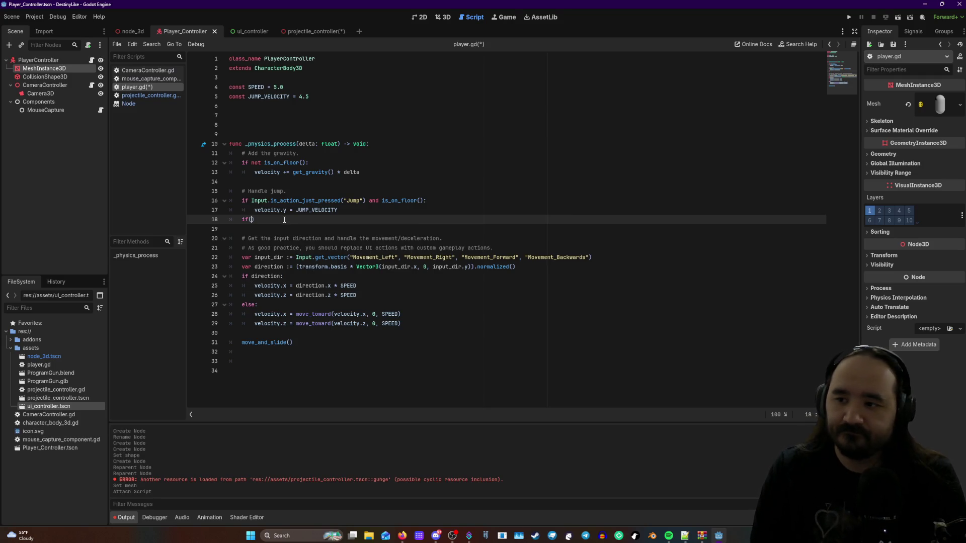
{"action": "type", "text": "Input"}
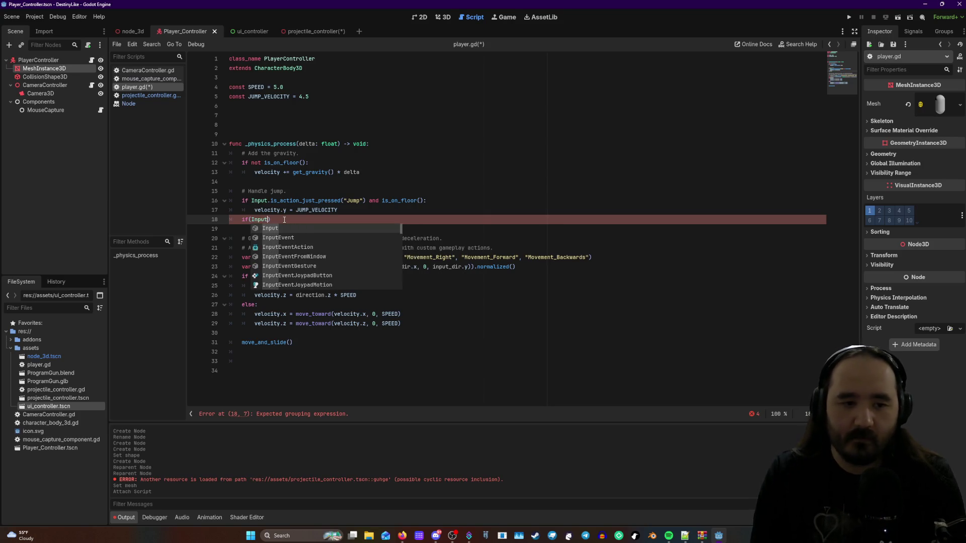
{"action": "type", "text": "."}
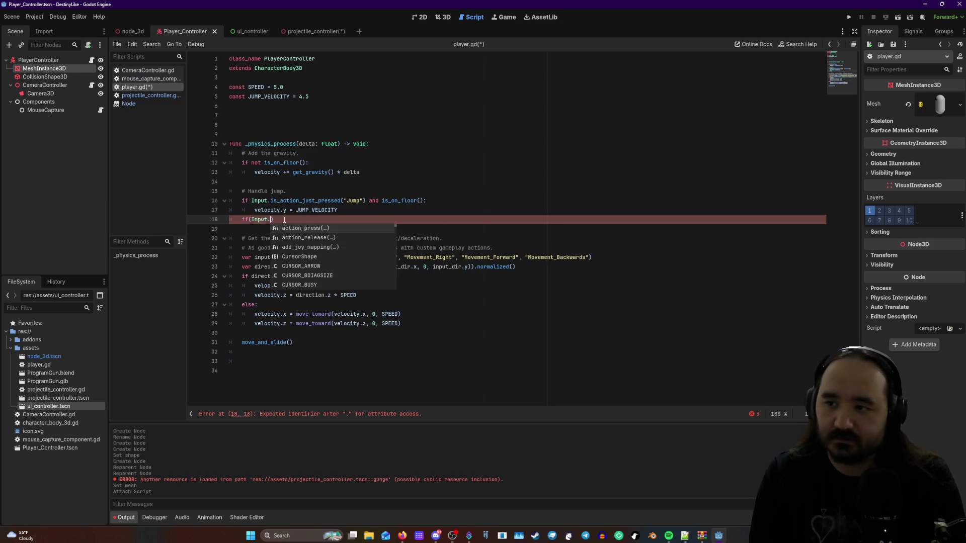
{"action": "type", "text": "isa"}
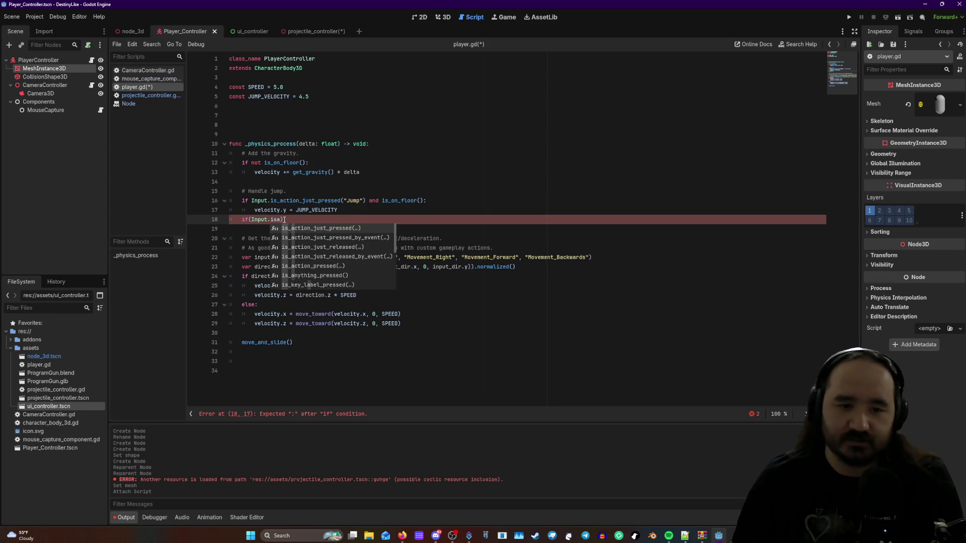
{"action": "left_click", "coordinate": [342, 228]}
{"action": "left_click", "coordinate": [344, 219]}
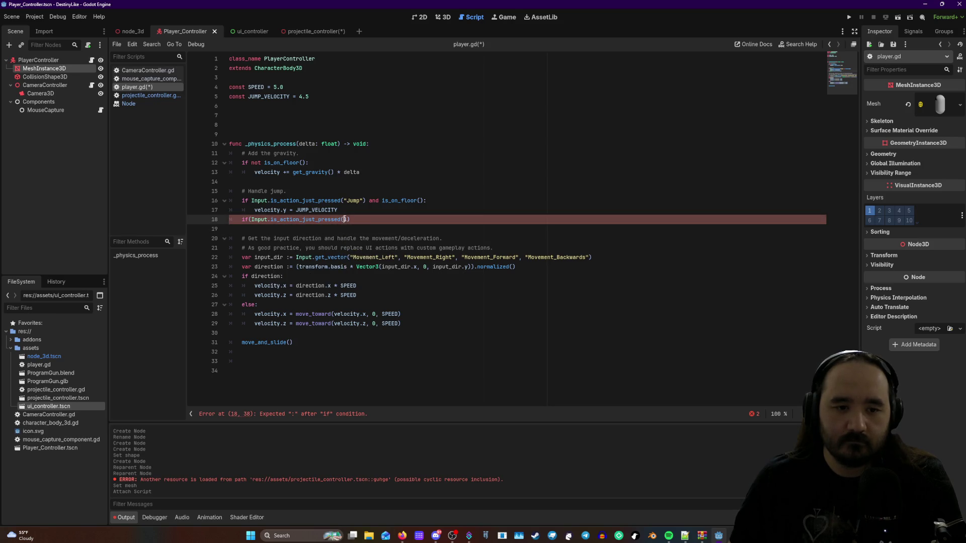
{"action": "type", "text": "\"shoot"}
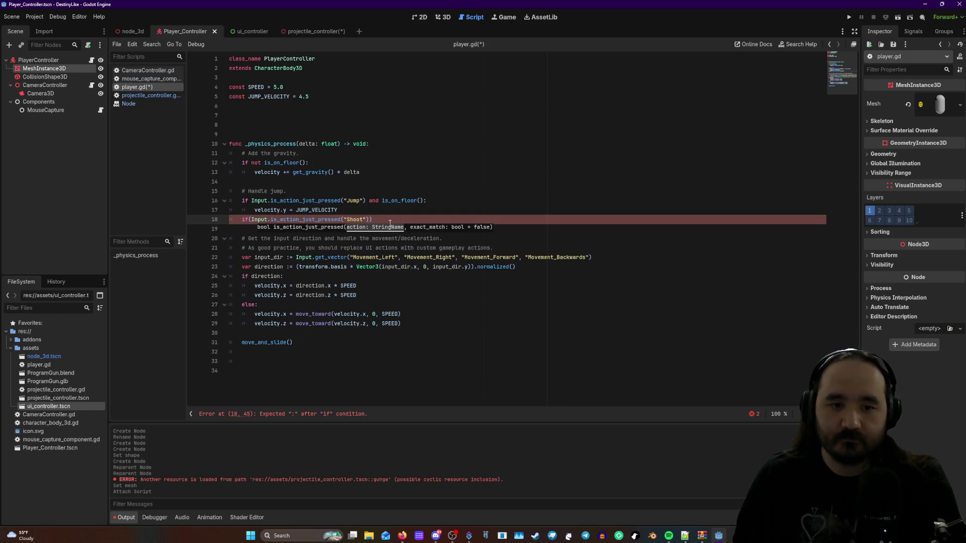
{"action": "key", "text": "Return"}
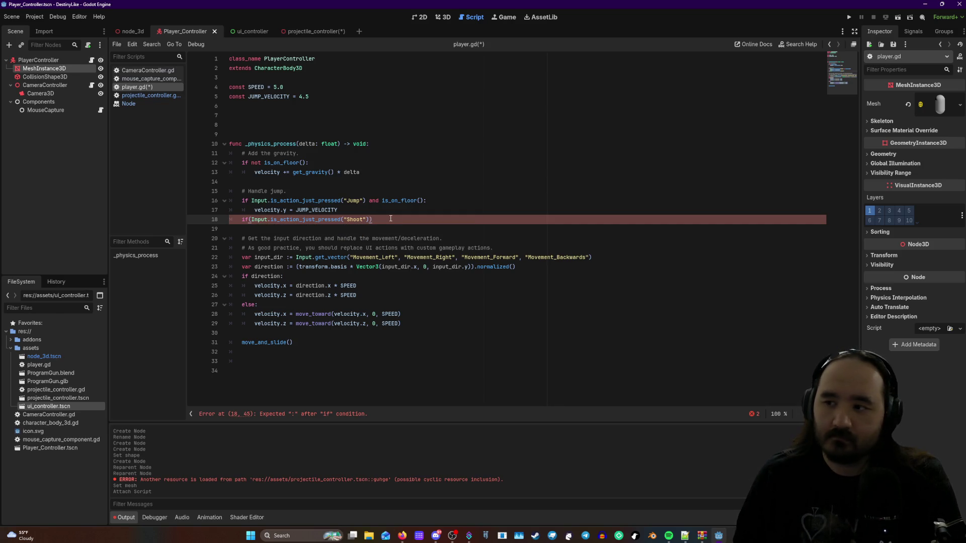
{"action": "type", "text": ":"}
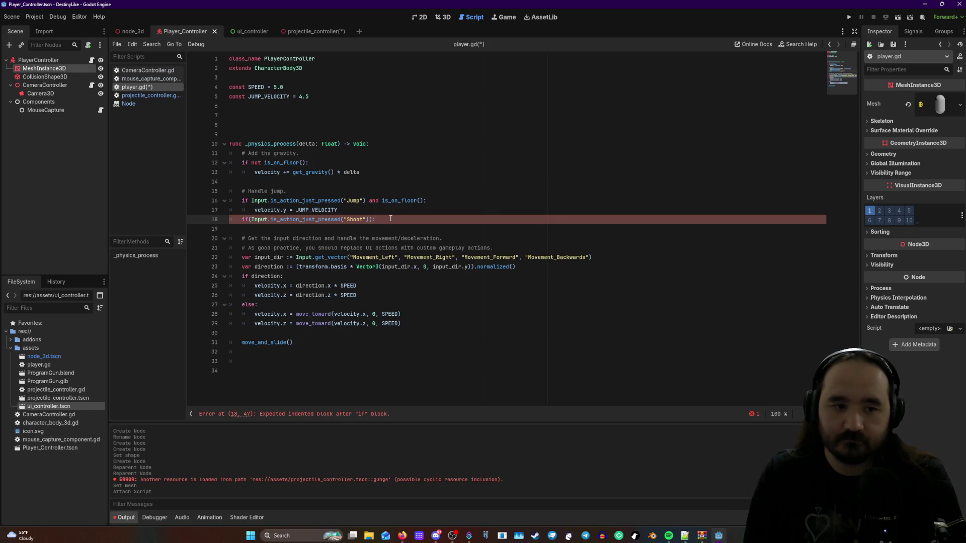
{"action": "key", "text": "Return"}
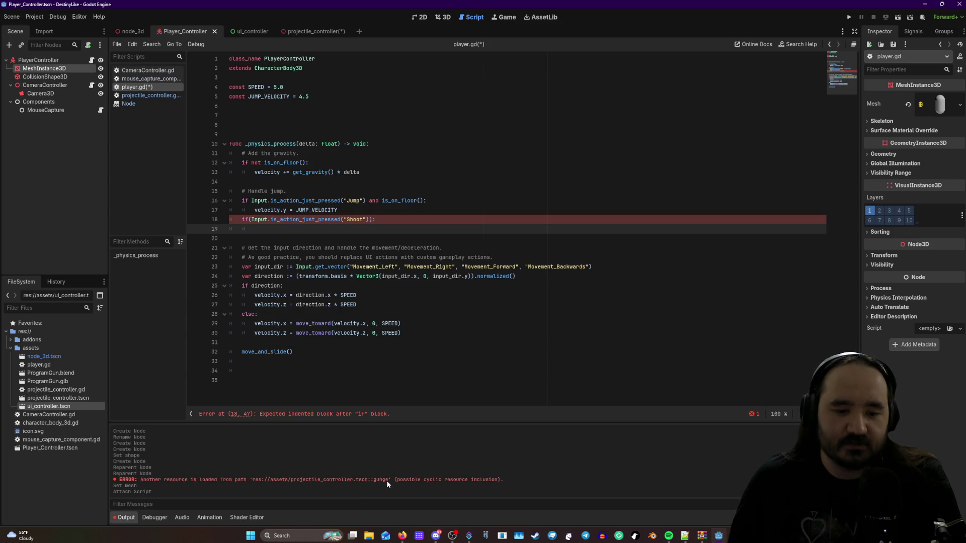
- Switch between projectile_controller.gd and player.gd, save player.gd, and open line 18's context menu
{"action": "left_click", "coordinate": [315, 31]}
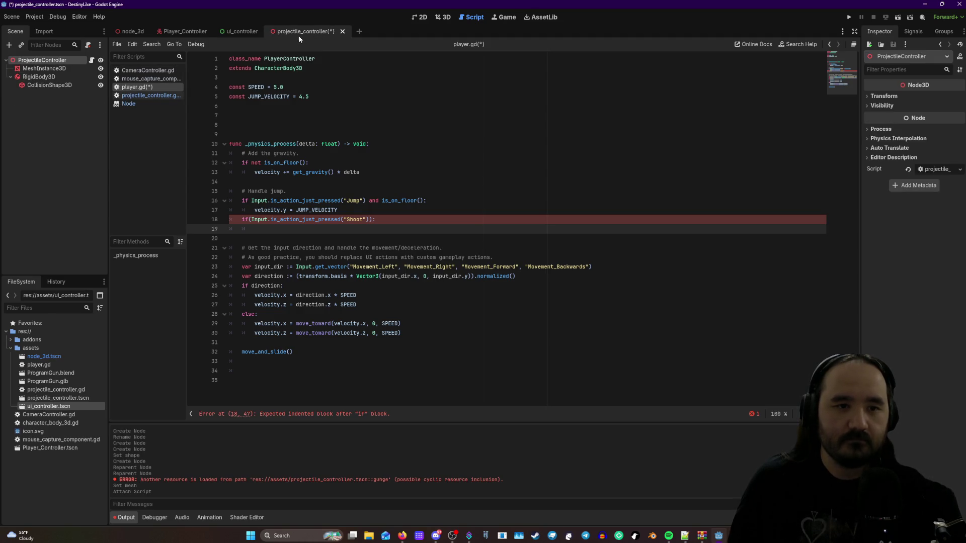
{"action": "left_click", "coordinate": [149, 95]}
{"action": "left_click", "coordinate": [150, 88]}
{"action": "left_click", "coordinate": [146, 96]}
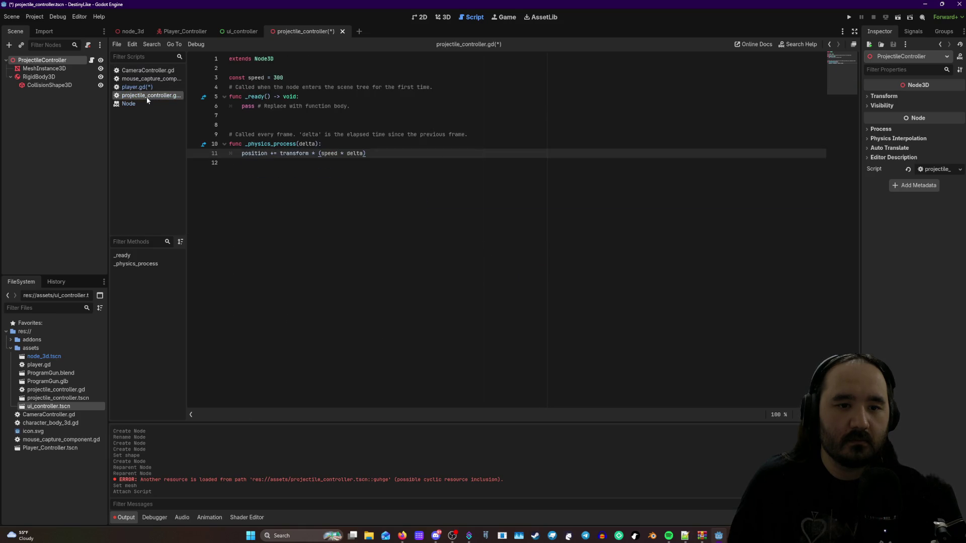
{"action": "left_click", "coordinate": [147, 87]}
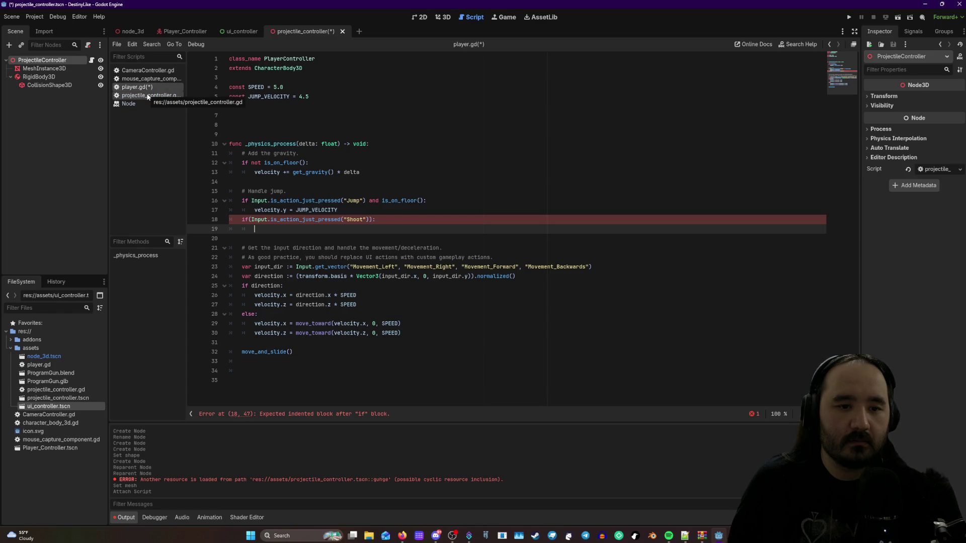
{"action": "left_click", "coordinate": [148, 96]}
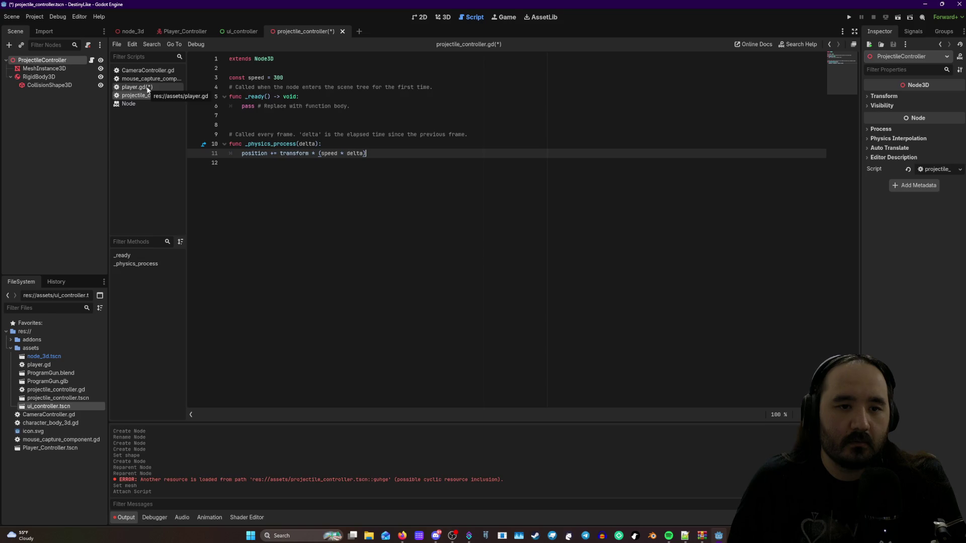
{"action": "right_click", "coordinate": [148, 89]}
{"action": "left_click", "coordinate": [148, 89]}
{"action": "right_click", "coordinate": [148, 90]}
{"action": "left_click", "coordinate": [160, 95]}
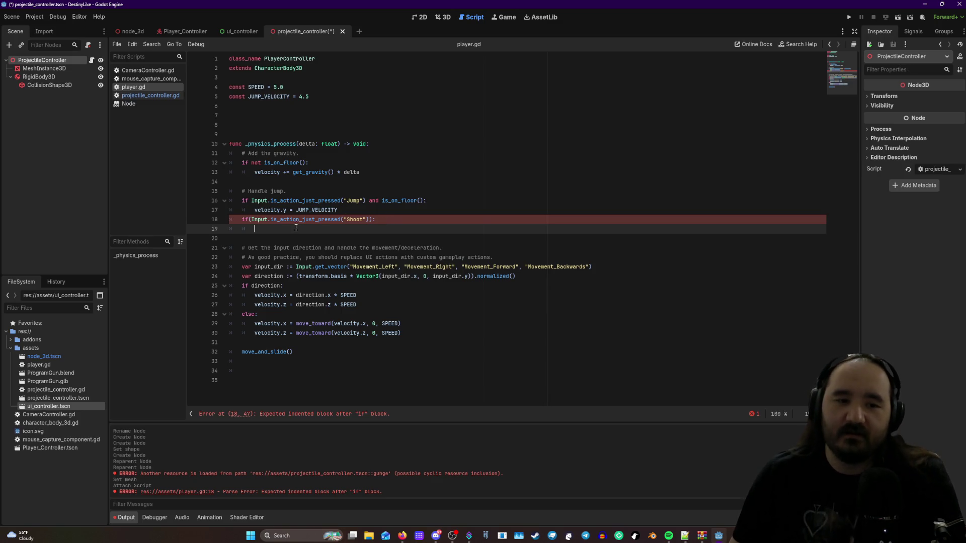
{"action": "right_click", "coordinate": [230, 218]}
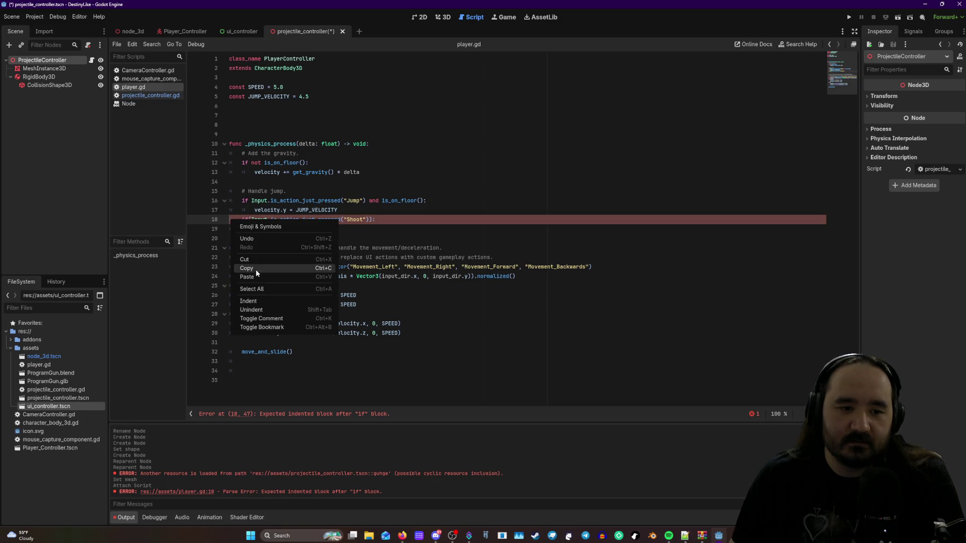
- Cut the Shoot input check off line 18 of player.gd
{"action": "left_click", "coordinate": [249, 301]}
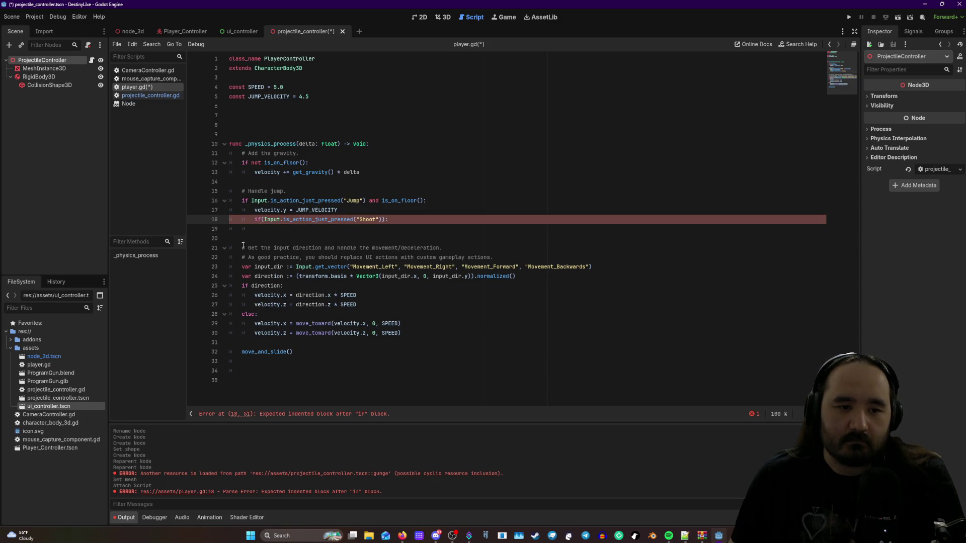
{"action": "key", "text": "ctrl+z"}
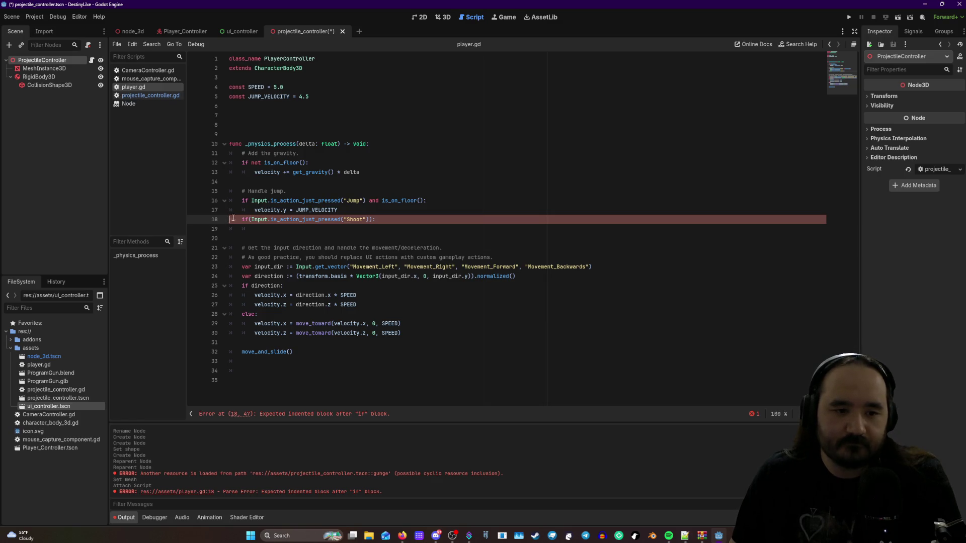
{"action": "left_click_drag", "start_coordinate": [382, 221], "coordinate": [236, 220]}
{"action": "key", "text": "ctrl+c"}
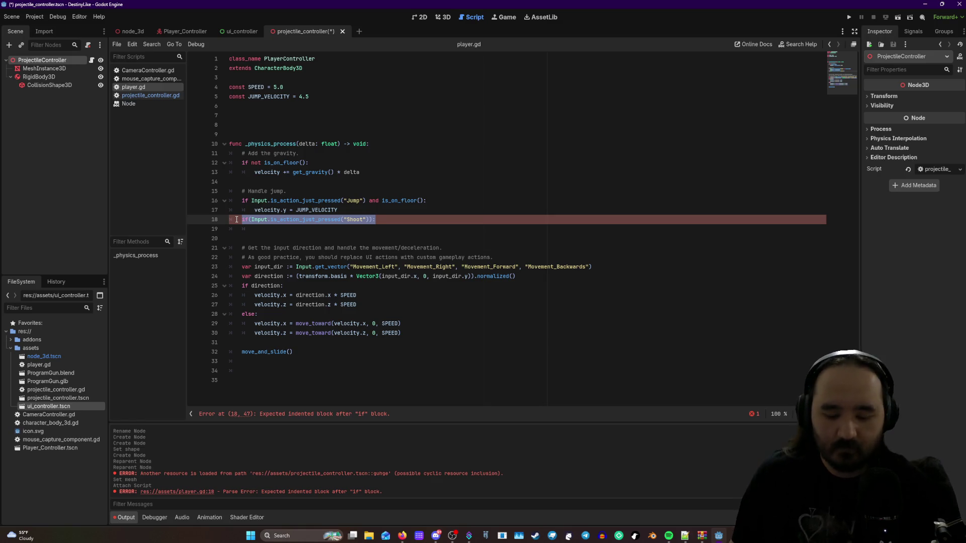
{"action": "key", "text": "BackSpace"}
{"action": "key", "text": "BackSpace"}
{"action": "key", "text": "BackSpace"}
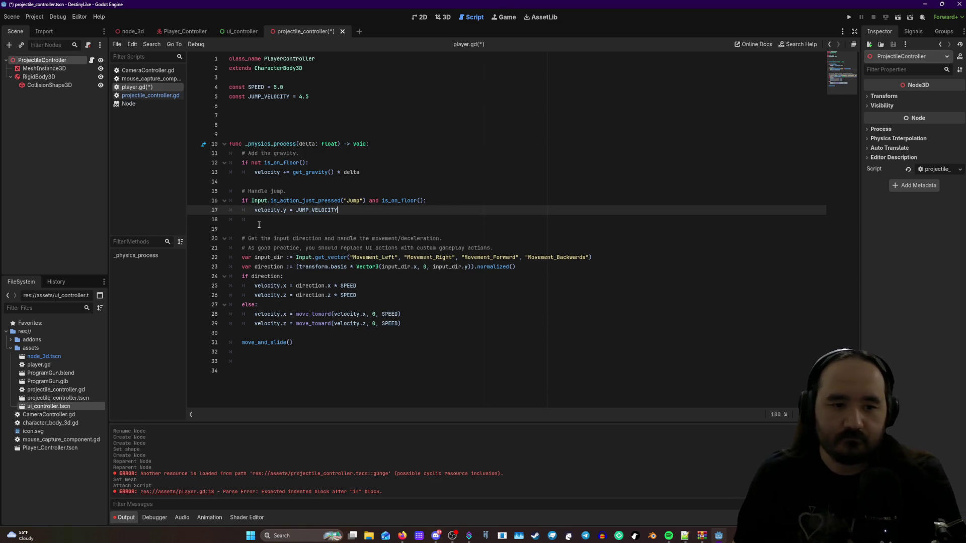
- Paste the Shoot check onto line 20 and indent it inside _physics_process
{"action": "left_click", "coordinate": [259, 225]}
{"action": "key", "text": "Return"}
{"action": "key", "text": "ctrl+v"}
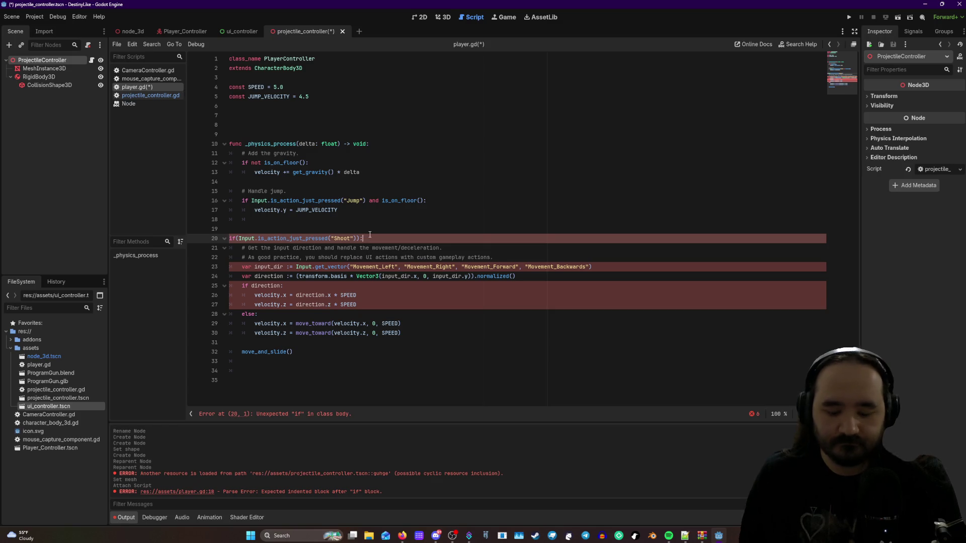
{"action": "key", "text": "Return"}
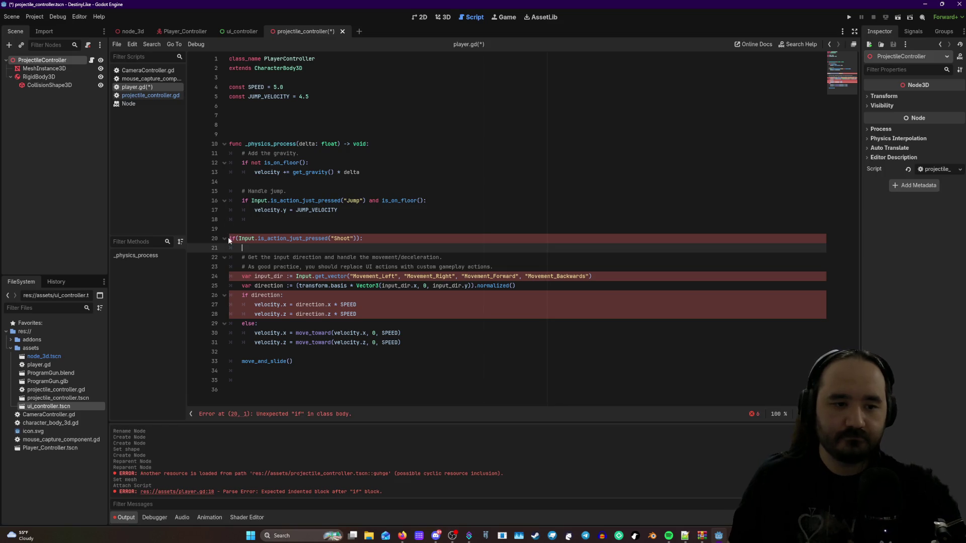
{"action": "key", "text": "Up"}
{"action": "key", "text": "Tab"}
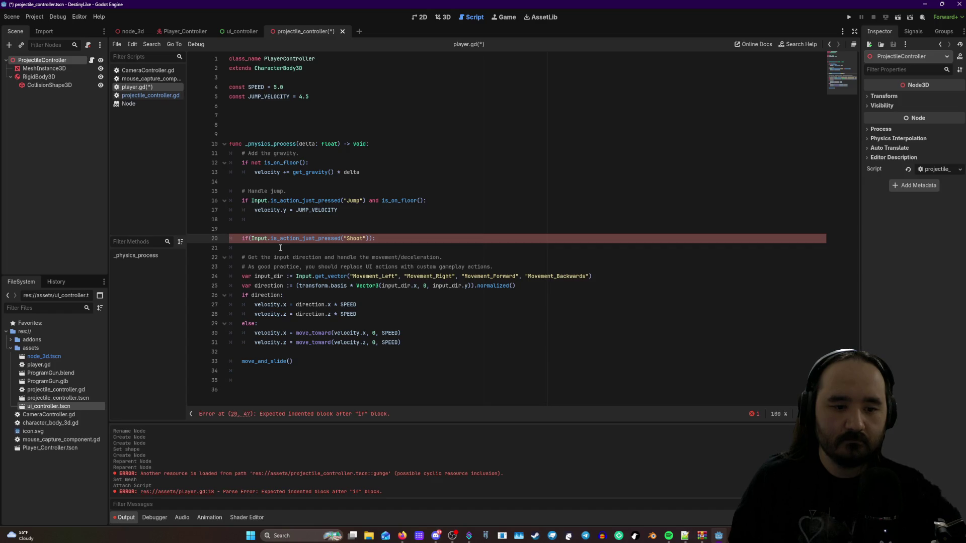
{"action": "key", "text": "ctrl+z"}
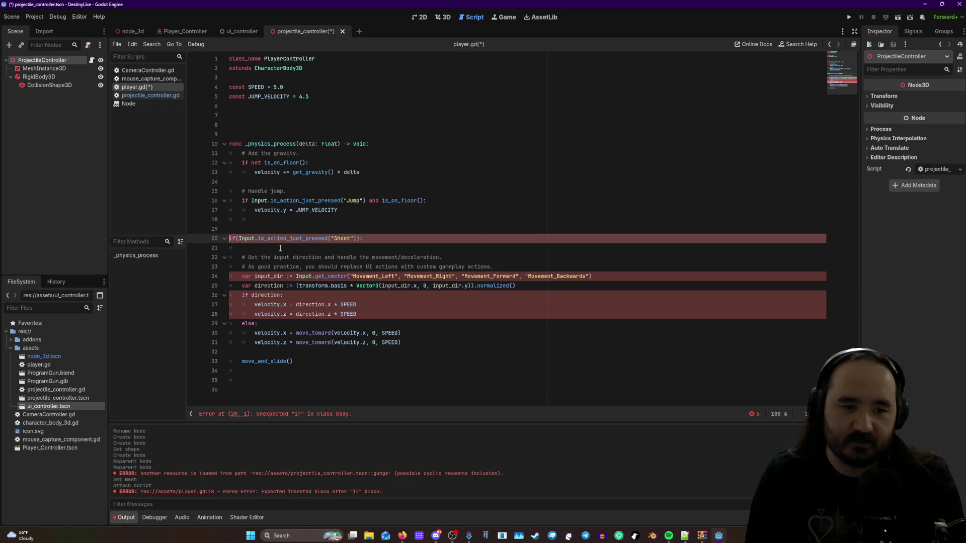
{"action": "key", "text": "Tab"}
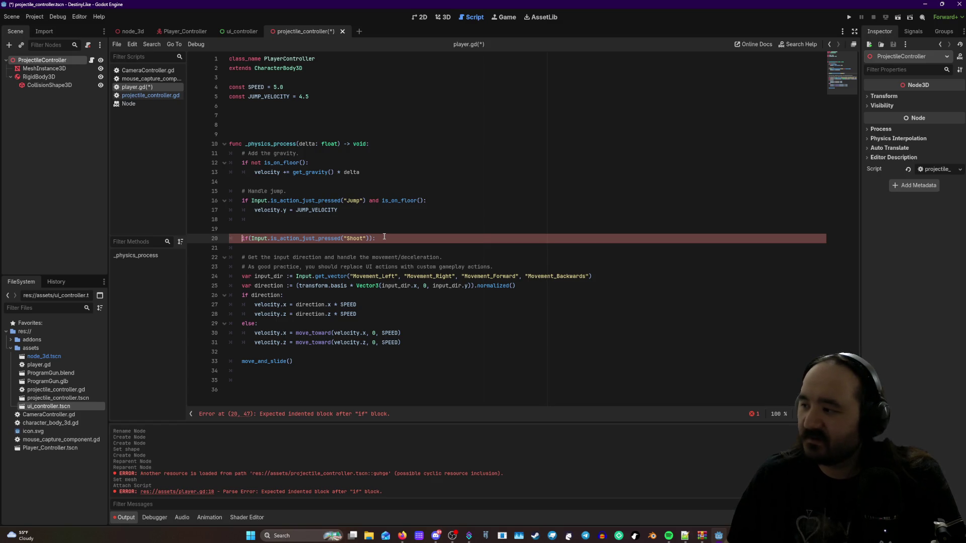
{"action": "key", "text": "alt+Tab"}
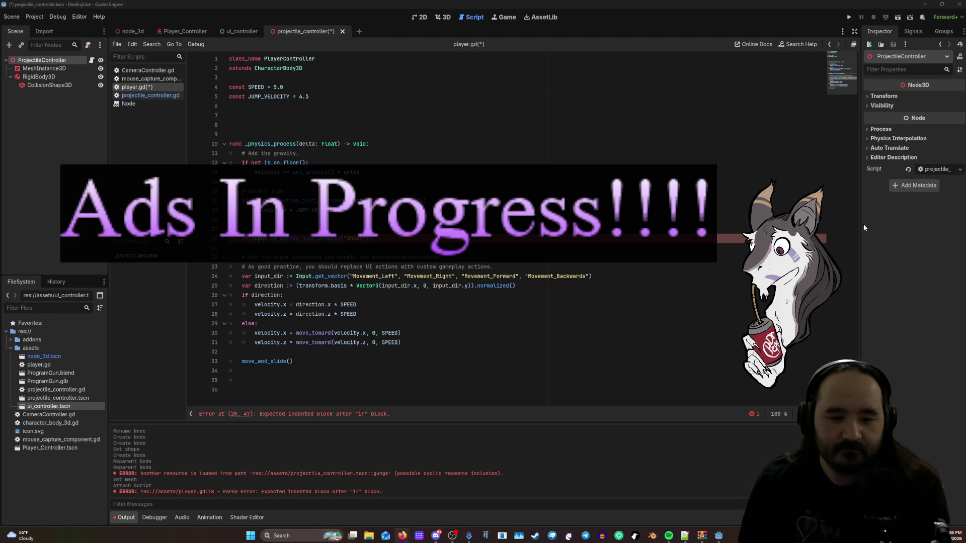
- Copy the word 'gunge' from the error in the Output panel
{"action": "double_click", "coordinate": [388, 473]}
{"action": "right_click", "coordinate": [381, 475]}
{"action": "left_click", "coordinate": [416, 482]}
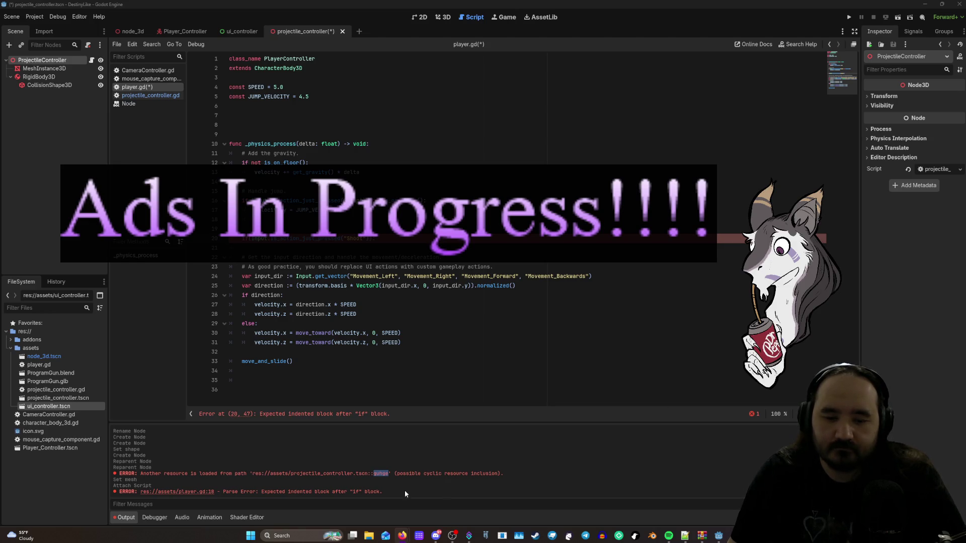
- Return to Godot and open projectile_controller.gd in the script editor
{"action": "left_click", "coordinate": [148, 473]}
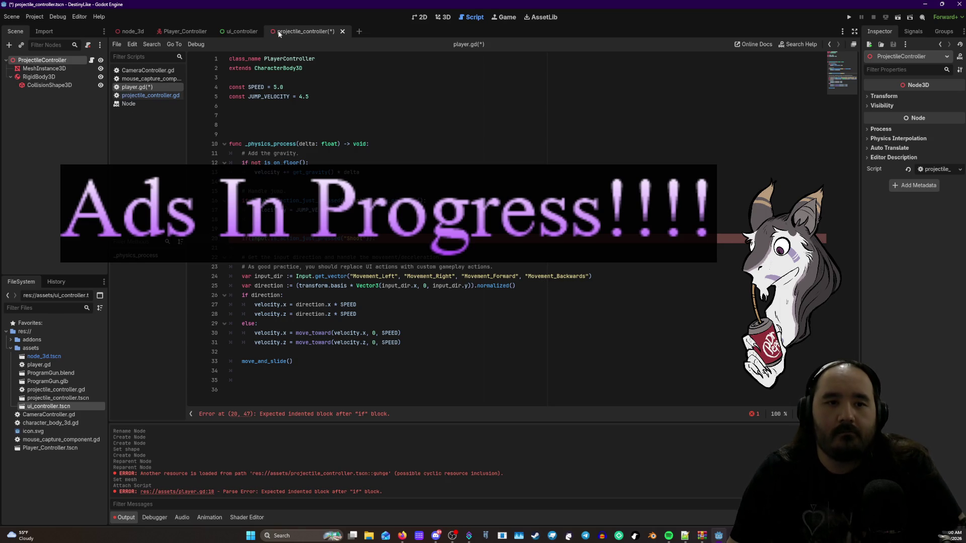
{"action": "left_click", "coordinate": [157, 95]}
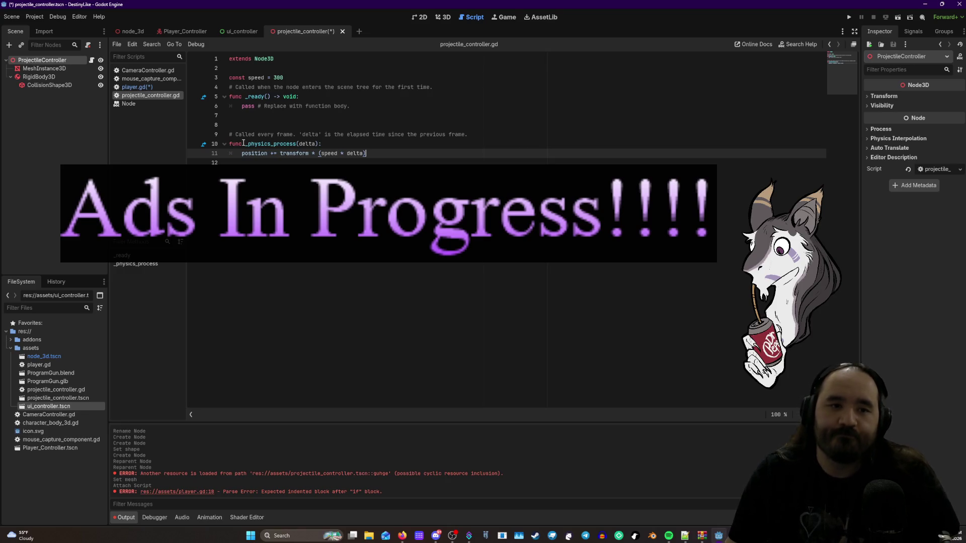
{"action": "mouse_move", "coordinate": [244, 144]}
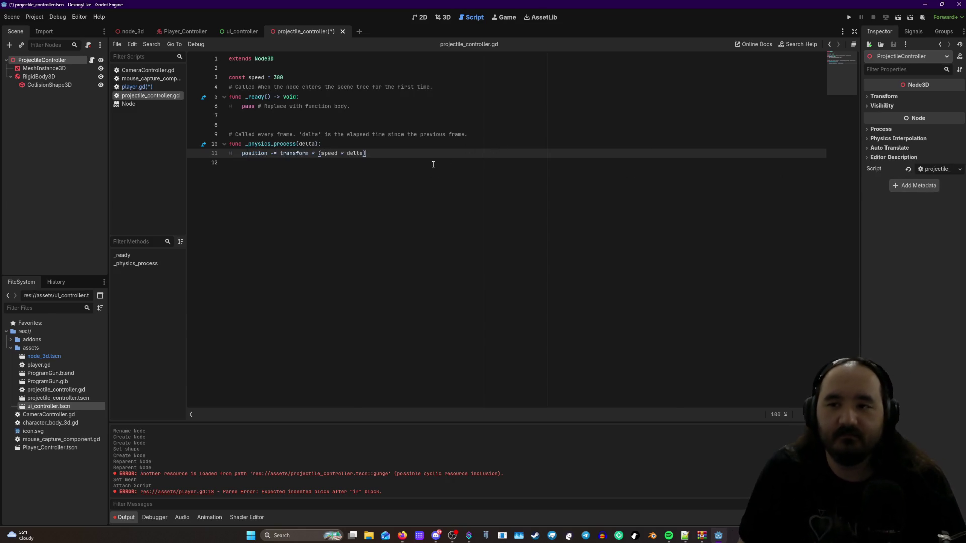
{"action": "key", "text": "alt+Tab"}
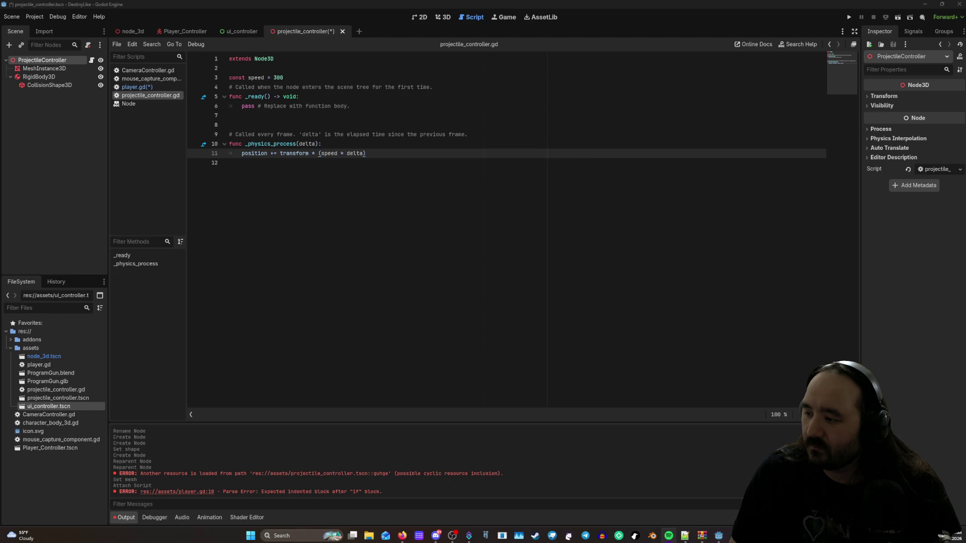
{"action": "key", "text": "alt+Tab"}
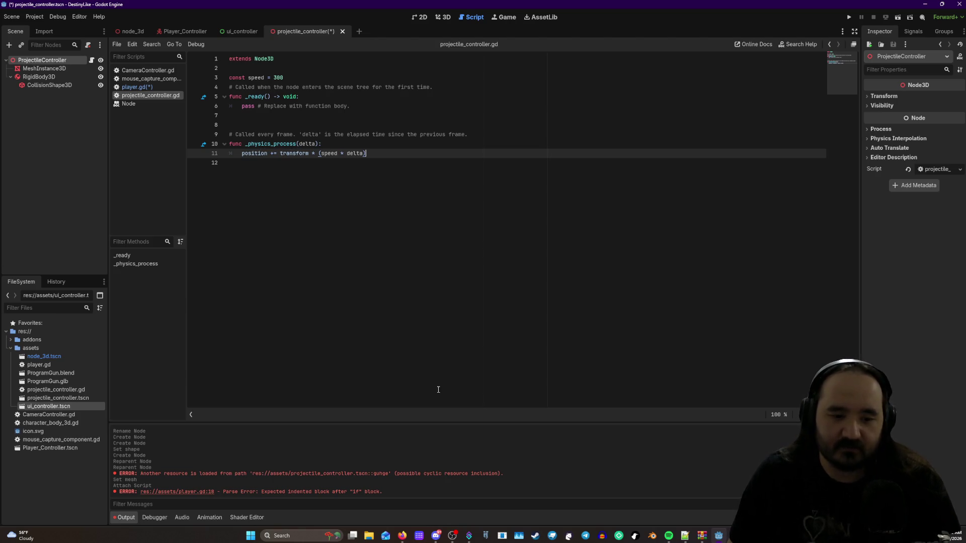
{"action": "left_click_drag", "start_coordinate": [322, 144], "coordinate": [231, 144]}
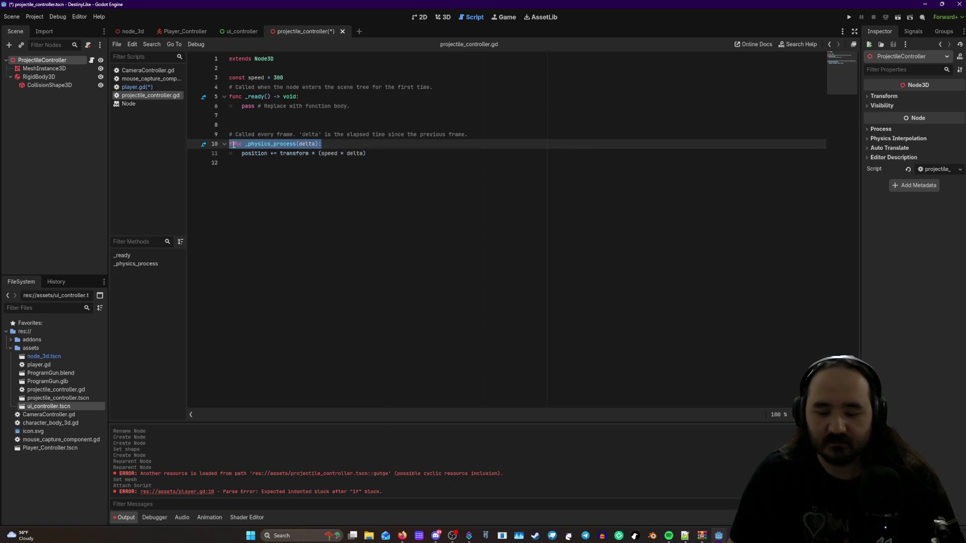
{"action": "key", "text": "BackSpace"}
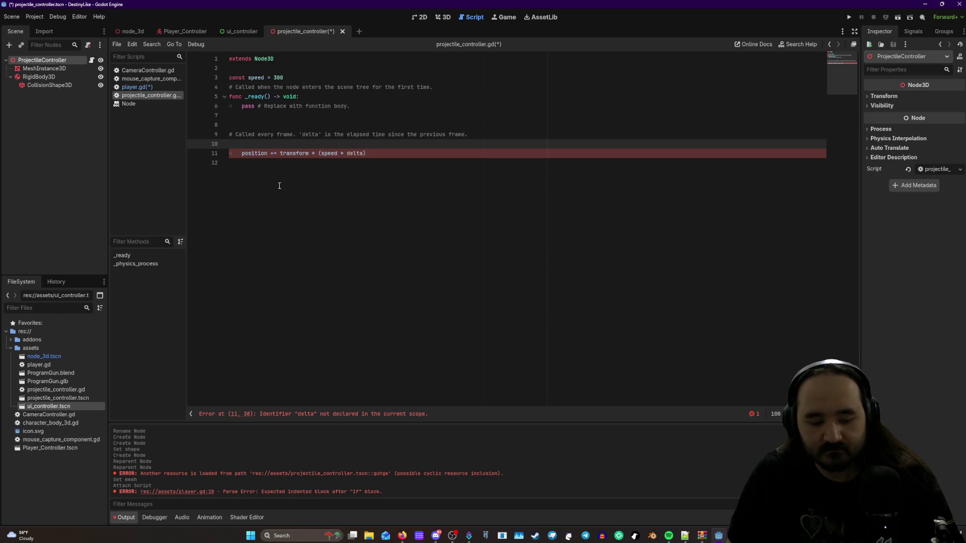
{"action": "key", "text": "ctrl+z"}
{"action": "mouse_move", "coordinate": [393, 168]}
{"action": "left_mouse_down"}
{"action": "mouse_move", "coordinate": [257, 141]}
{"action": "mouse_move", "coordinate": [229, 145]}
{"action": "left_mouse_up"}
{"action": "key", "text": "BackSpace"}
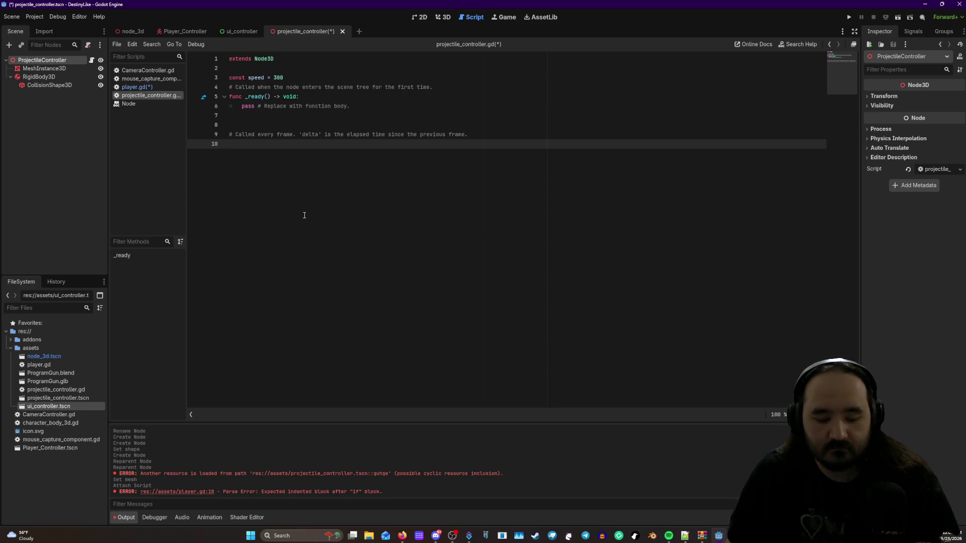
{"action": "key", "text": "ctrl+v"}
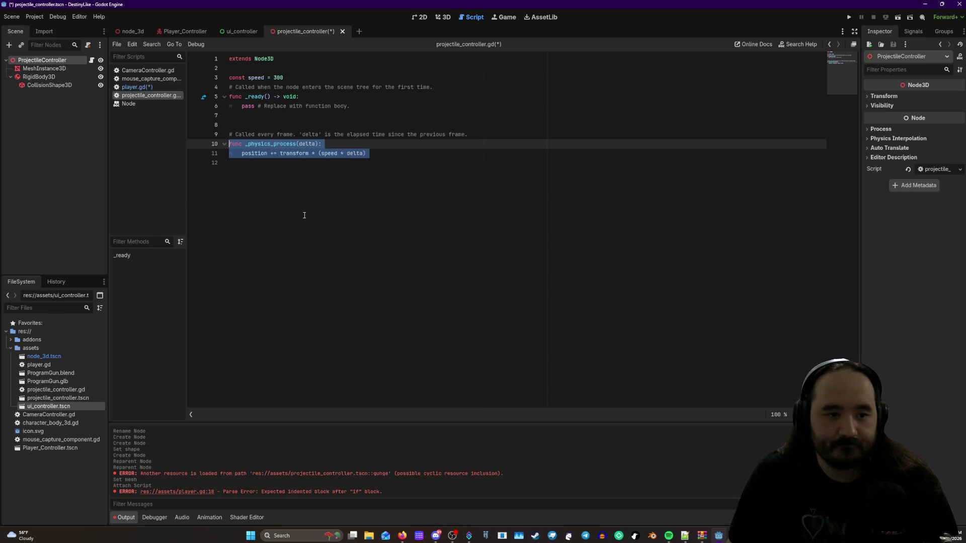
{"action": "key", "text": "ctrl+s"}
{"action": "left_click", "coordinate": [132, 255]}
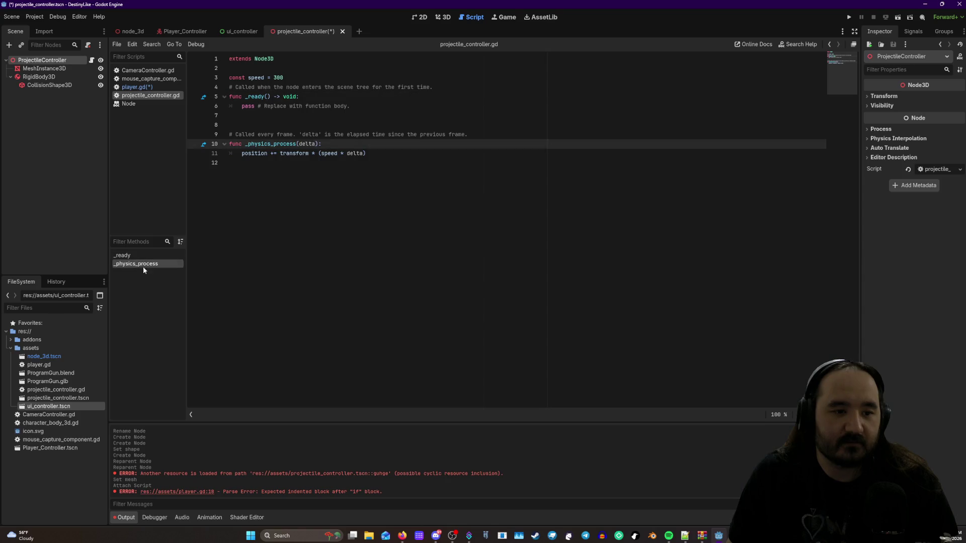
{"action": "left_click", "coordinate": [144, 265]}
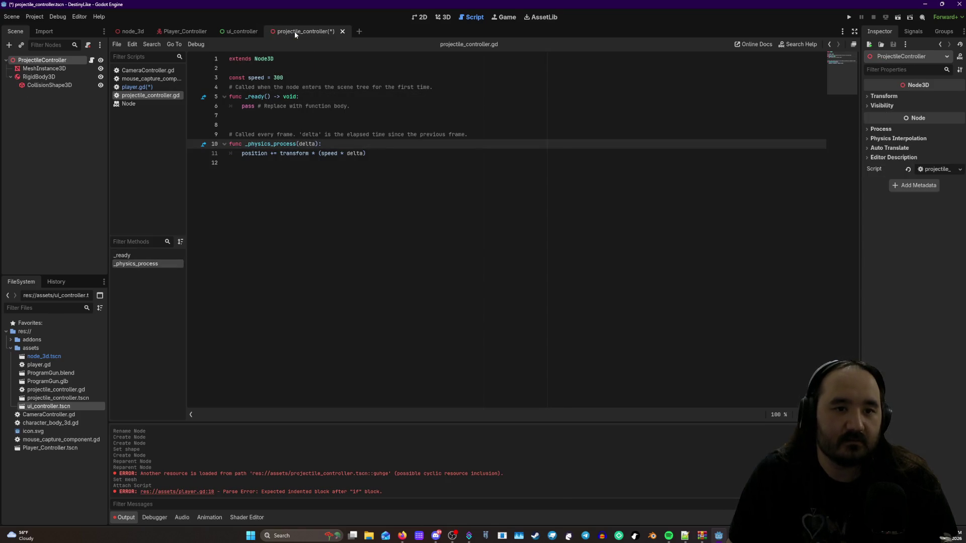
{"action": "scroll", "coordinate": [357, 475], "scroll_direction": "up", "scroll_amount": 3}
{"action": "scroll", "coordinate": [357, 475], "scroll_direction": "down", "scroll_amount": 3}
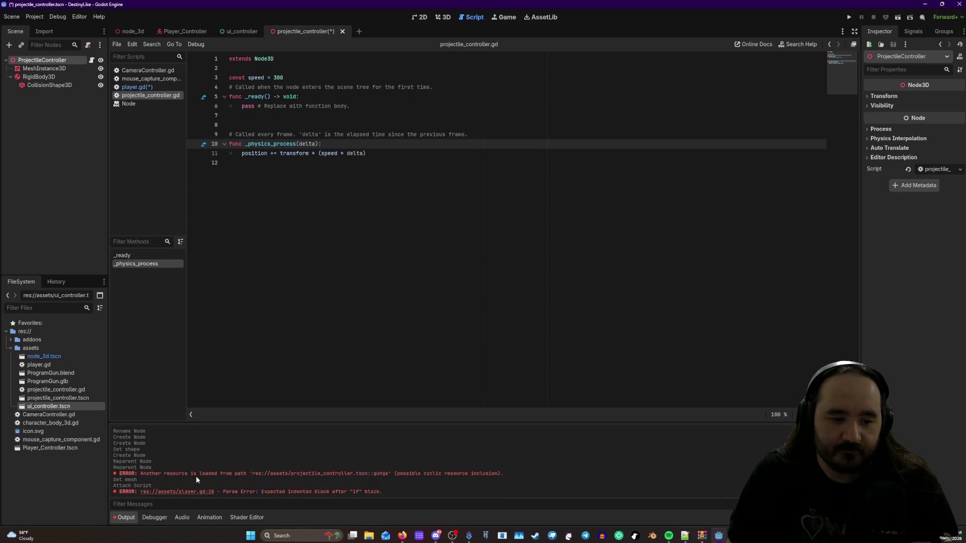
{"action": "left_click_drag", "start_coordinate": [176, 469], "coordinate": [209, 475]}
{"action": "left_click", "coordinate": [249, 472]}
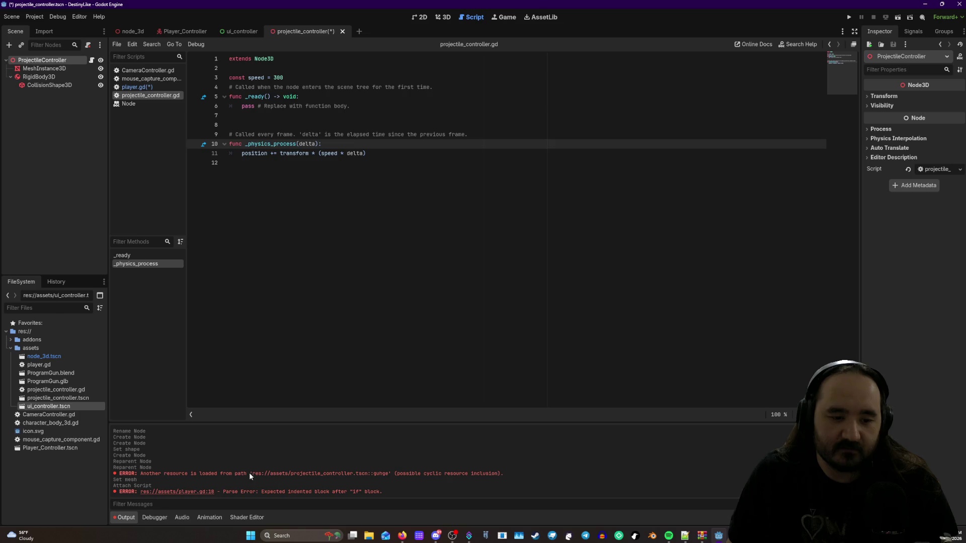
{"action": "mouse_move", "coordinate": [390, 472]}
{"action": "left_mouse_down"}
{"action": "mouse_move", "coordinate": [375, 475]}
{"action": "mouse_move", "coordinate": [572, 471]}
{"action": "left_mouse_up"}
{"action": "right_click", "coordinate": [183, 470]}
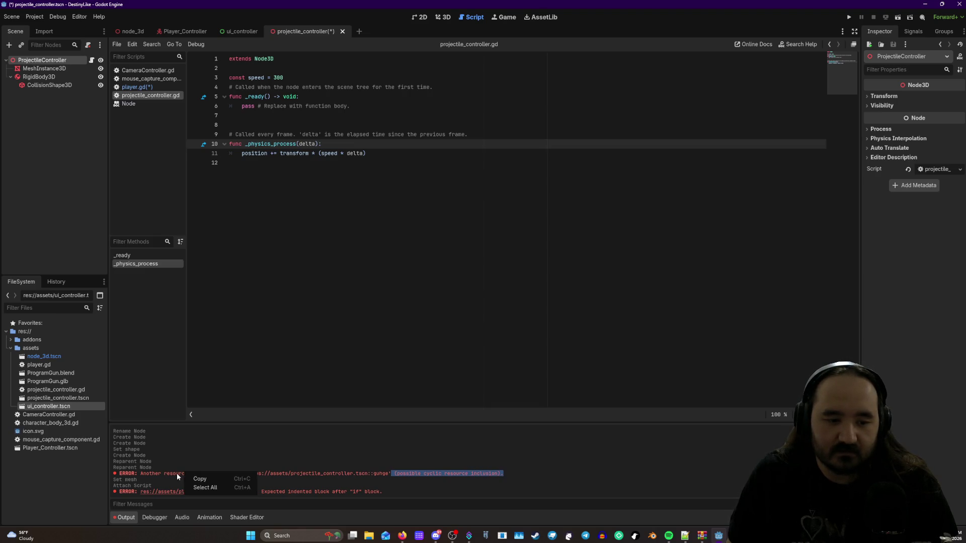
{"action": "left_click", "coordinate": [166, 474]}
{"action": "left_click", "coordinate": [126, 475]}
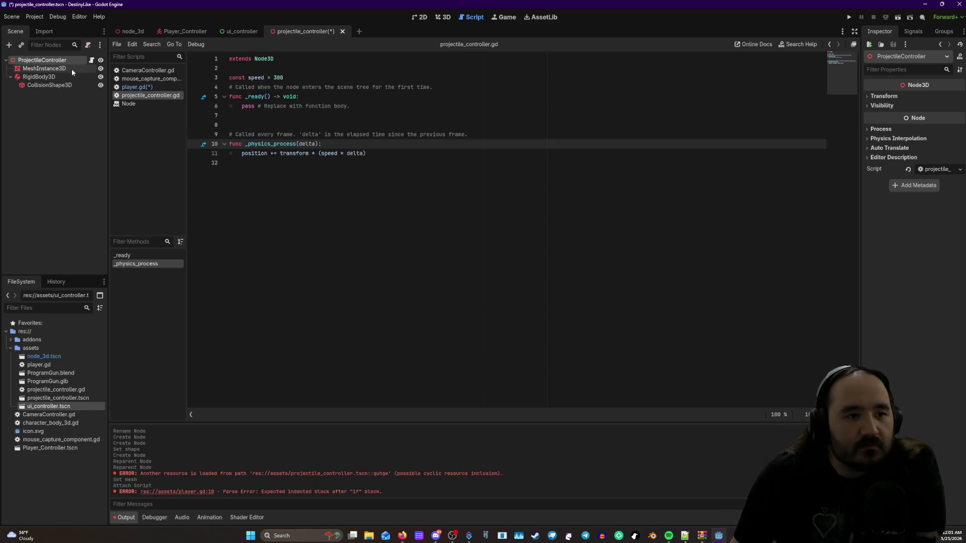
{"action": "left_click", "coordinate": [157, 88]}
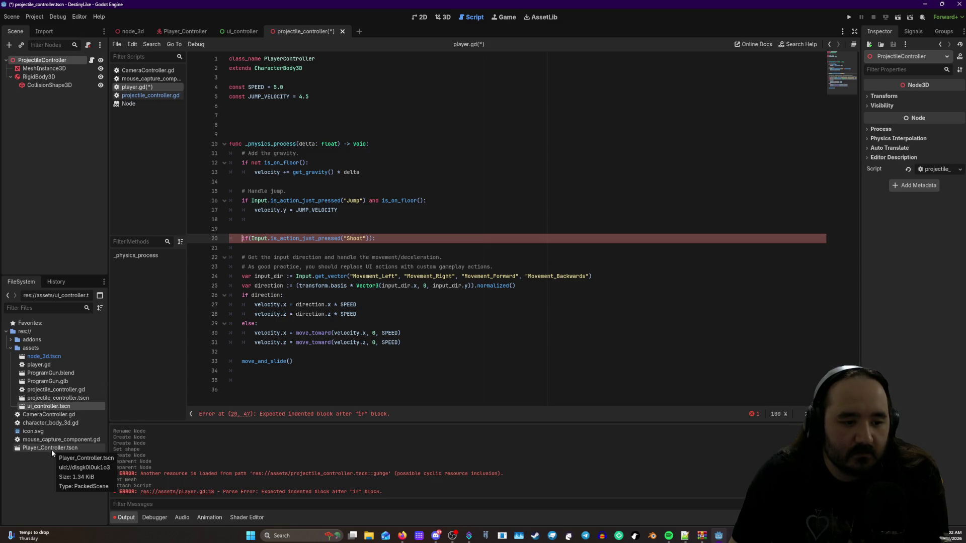
- Inspect the projectile scene's script and MeshInstance3D, RigidBody3D, CollisionShape3D nodes, then switch to Player_Controller
{"action": "left_click", "coordinate": [56, 399]}
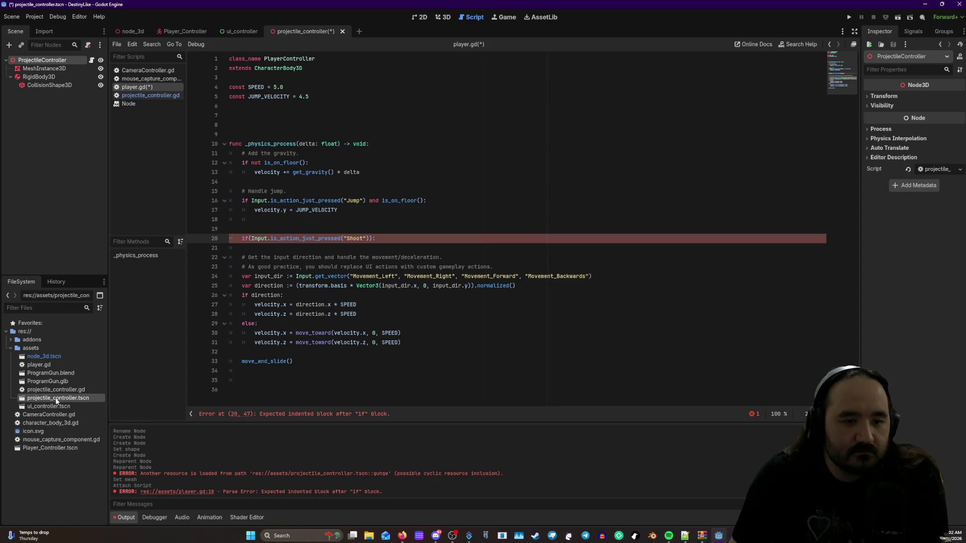
{"action": "left_click", "coordinate": [166, 96]}
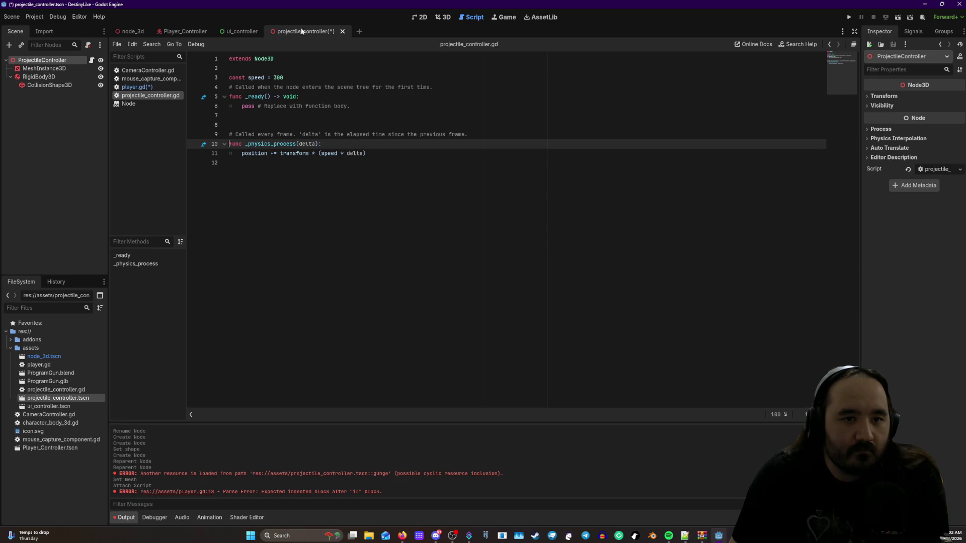
{"action": "left_click", "coordinate": [444, 18]}
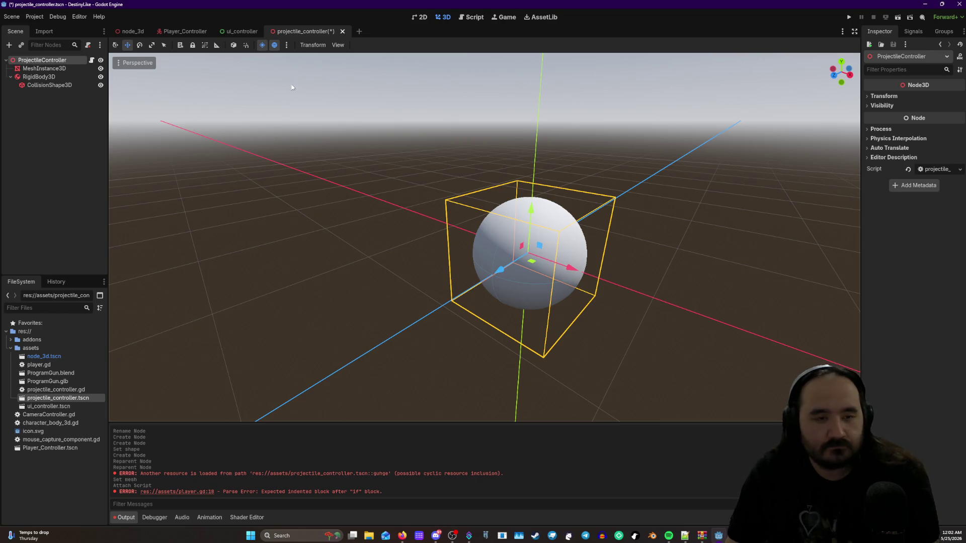
{"action": "left_click", "coordinate": [45, 69]}
{"action": "left_click", "coordinate": [46, 77]}
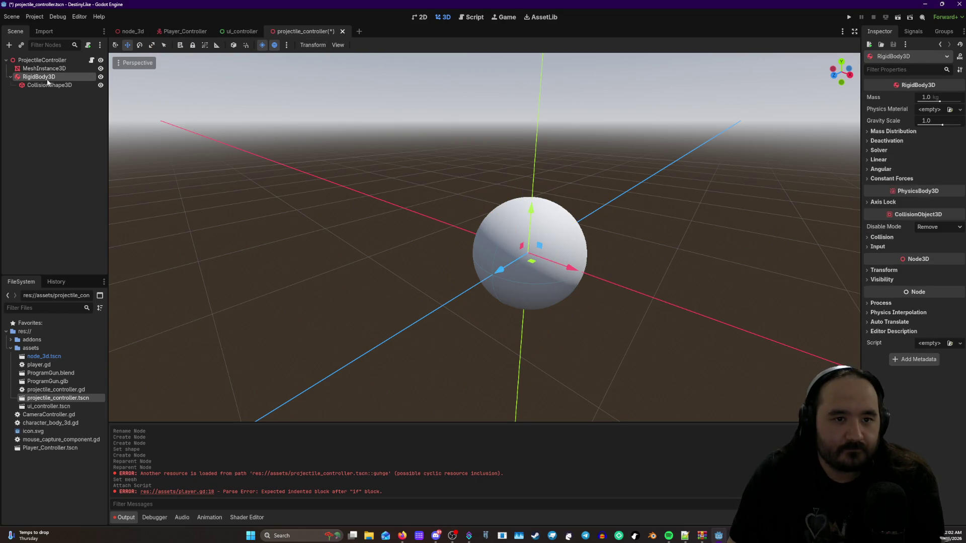
{"action": "left_click", "coordinate": [52, 86]}
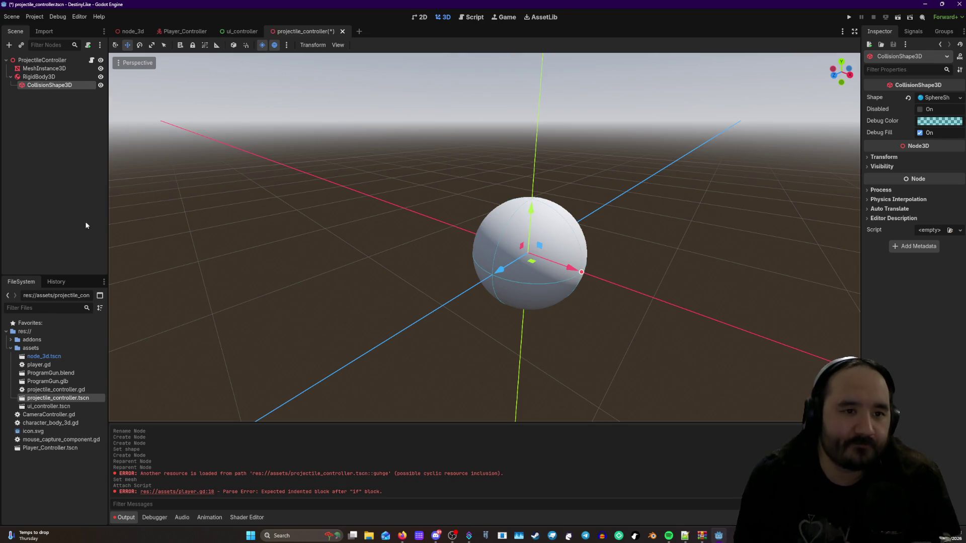
{"action": "left_click", "coordinate": [91, 60]}
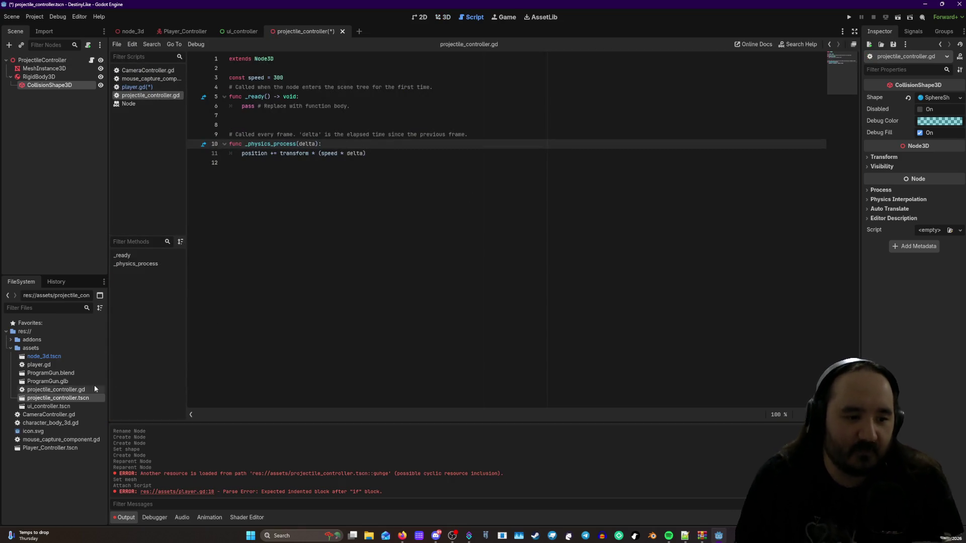
{"action": "left_click", "coordinate": [183, 31]}
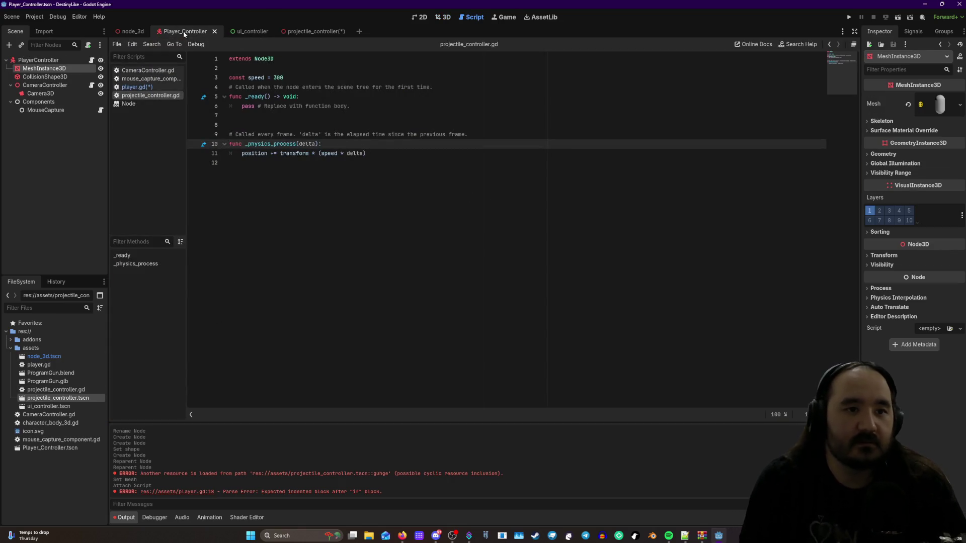
- Delete the unfinished Shoot check on line 20 of player.gd along with its empty line
{"action": "left_click", "coordinate": [91, 60]}
{"action": "left_click_drag", "start_coordinate": [380, 235], "coordinate": [236, 238]}
{"action": "key", "text": "BackSpace"}
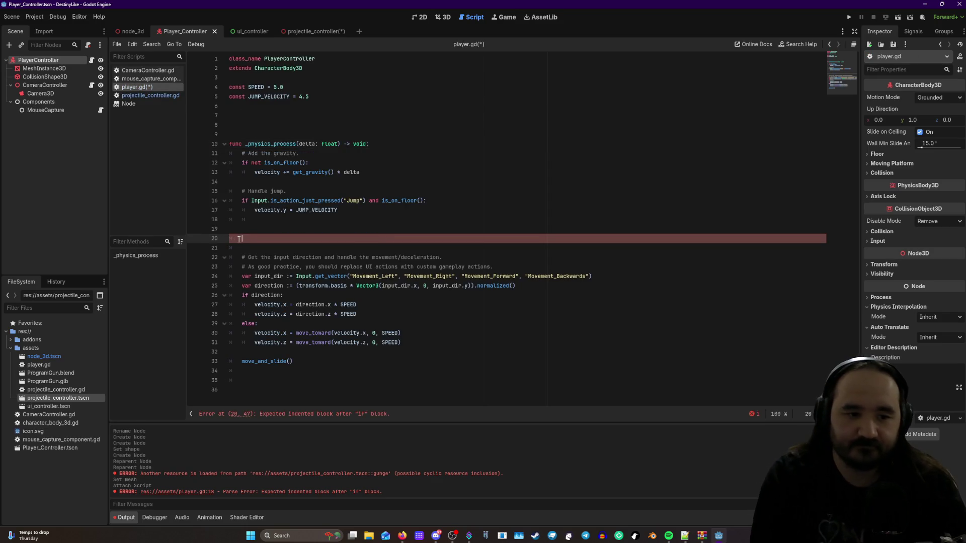
{"action": "key", "text": "BackSpace"}
{"action": "key", "text": "BackSpace"}
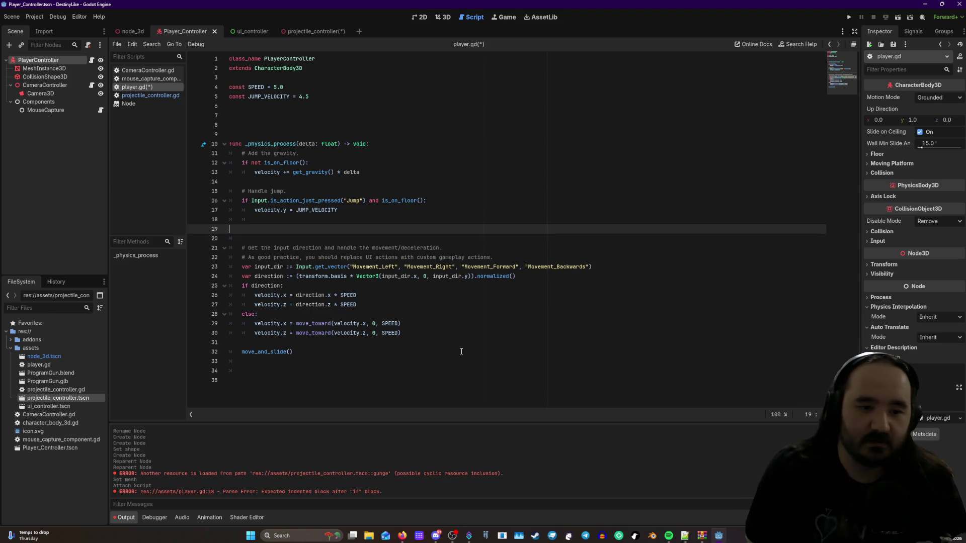
{"action": "left_click", "coordinate": [459, 352]}
- Test-run the game, stop it with F8, and place the caret on empty line 8
{"action": "left_click", "coordinate": [849, 16]}
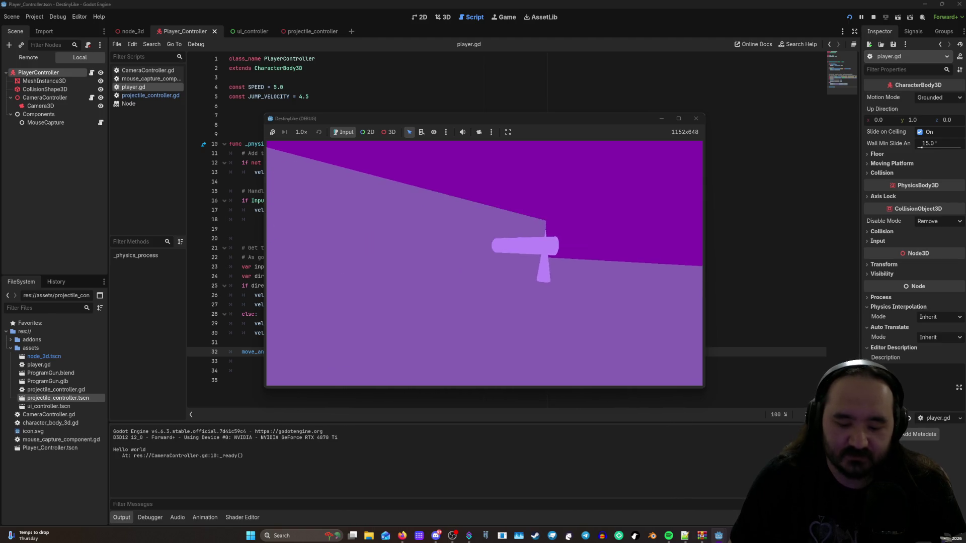
{"action": "key", "text": "F8"}
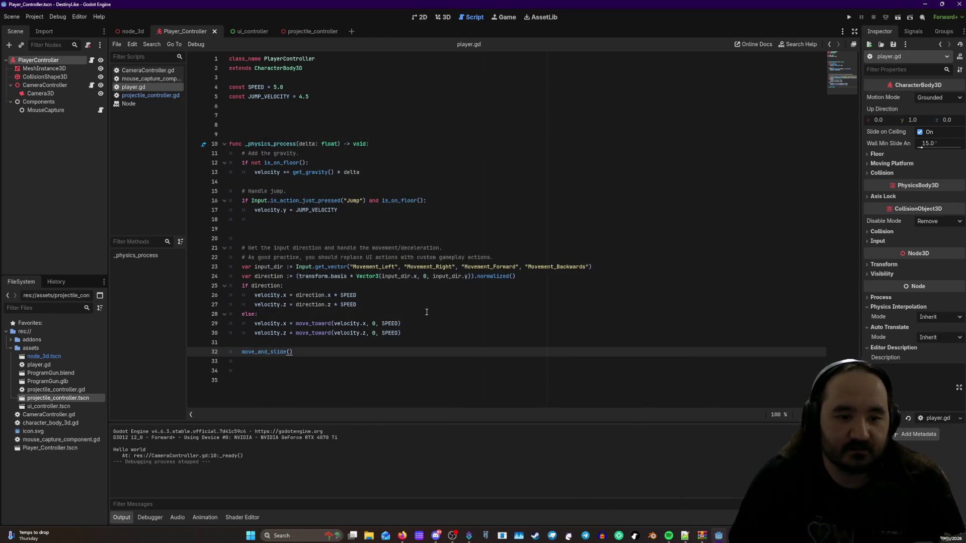
{"action": "mouse_move", "coordinate": [303, 172]}
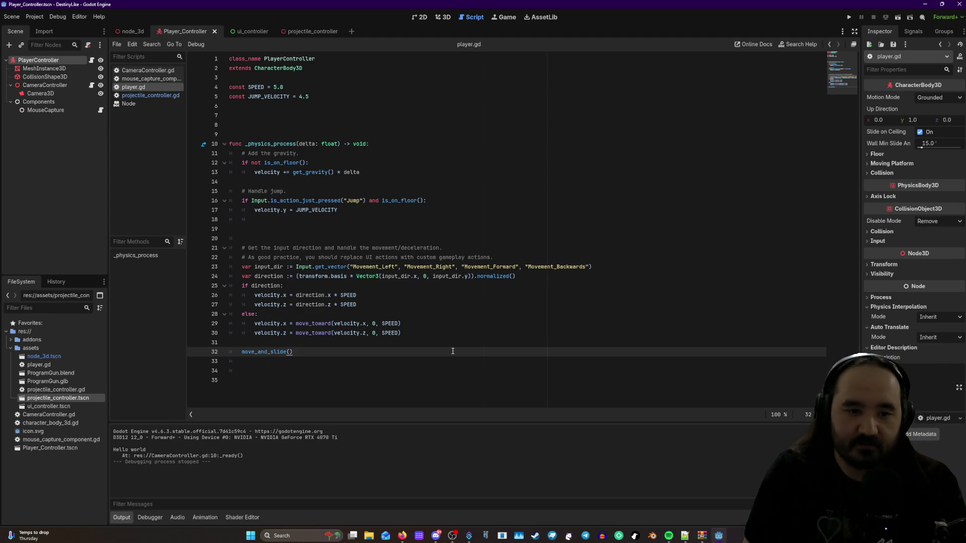
{"action": "left_click", "coordinate": [246, 126]}
{"action": "type", "text": "guhge"}
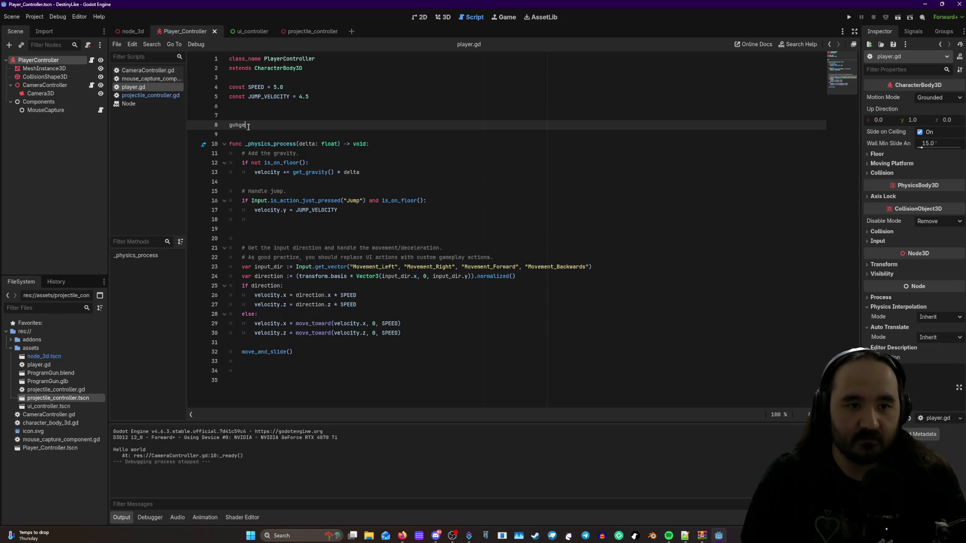
{"action": "double_click", "coordinate": [264, 126]}
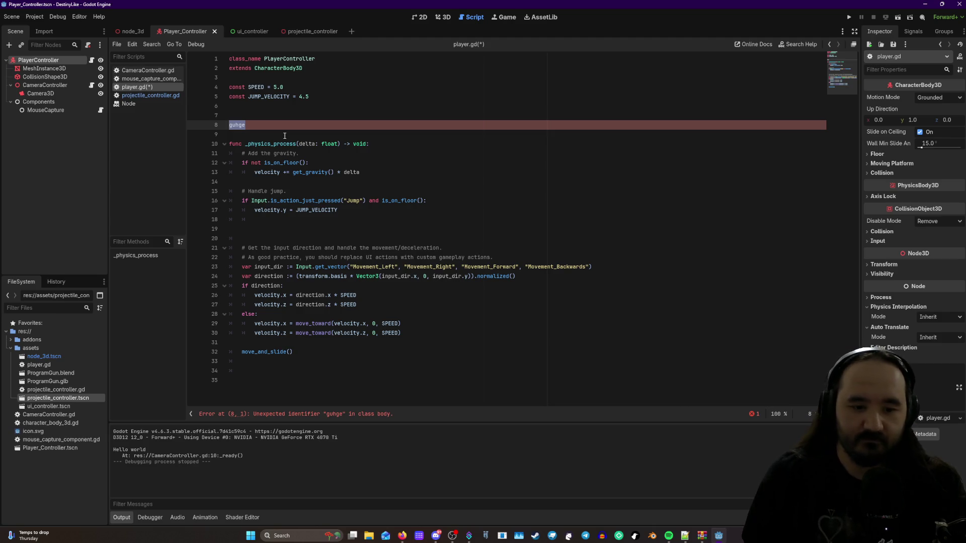
{"action": "key", "text": "BackSpace"}
{"action": "type", "text": "if"}
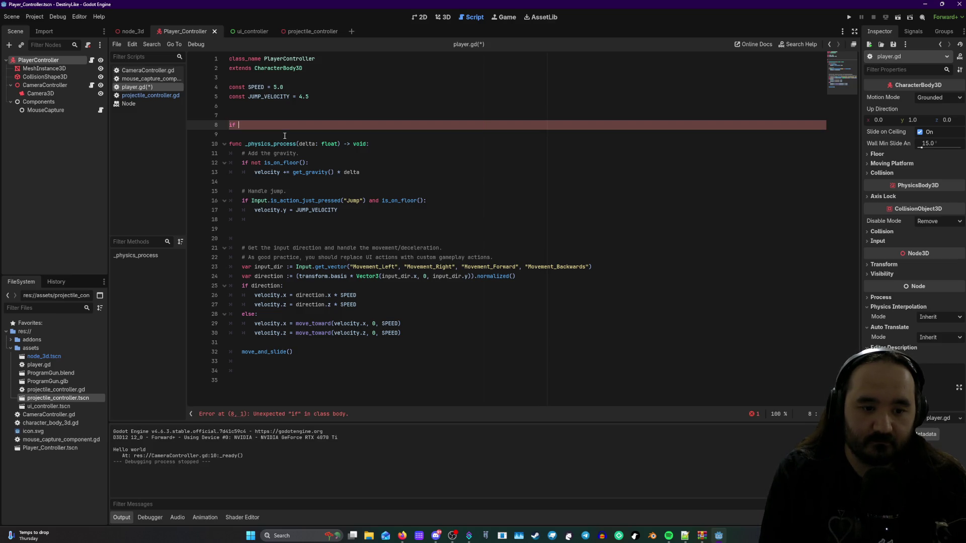
{"action": "key", "text": "BackSpace"}
{"action": "key", "text": "BackSpace"}
{"action": "key", "text": "Tab"}
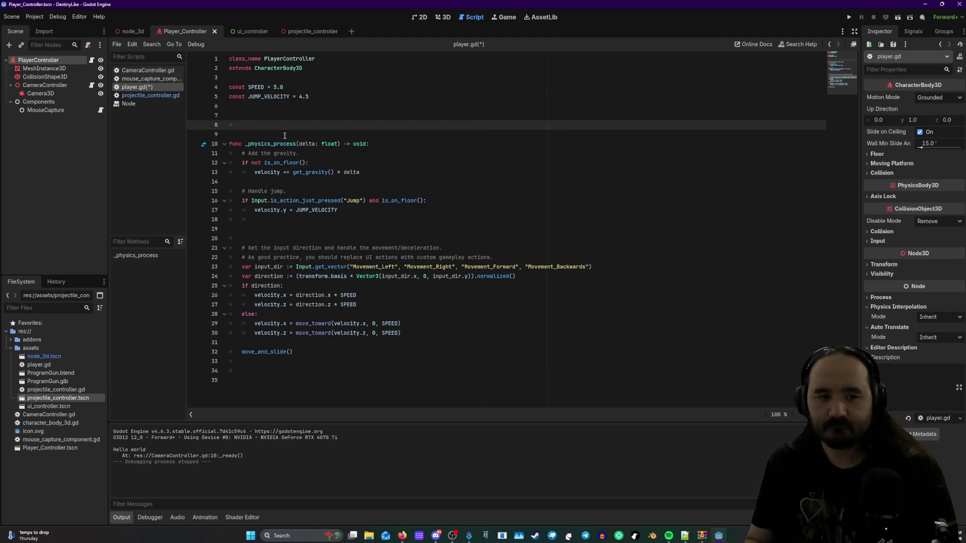
- Delete the stray 'if' typed on line 8 of player.gd, above _physics_process
{"action": "type", "text": "if"}
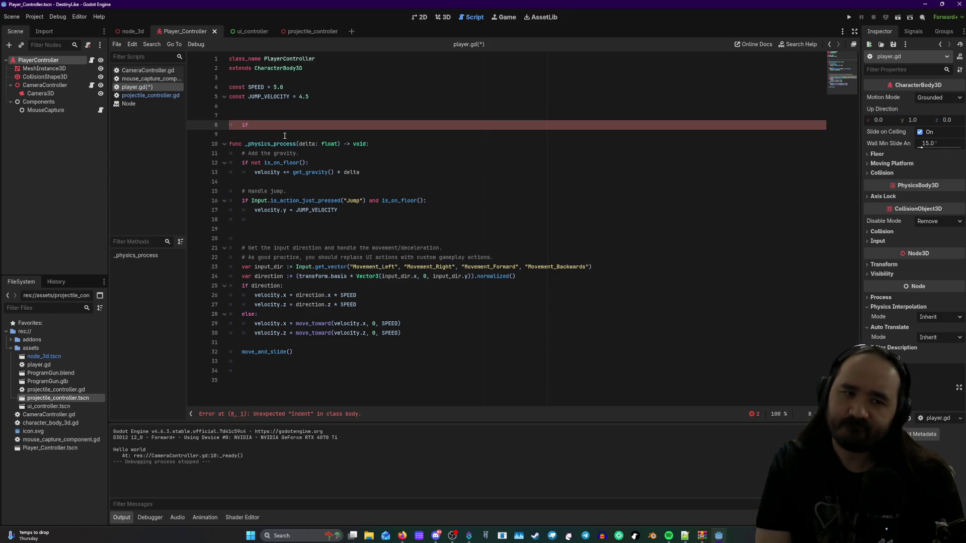
{"action": "key", "text": "BackSpace"}
{"action": "key", "text": "BackSpace"}
{"action": "key", "text": "BackSpace"}
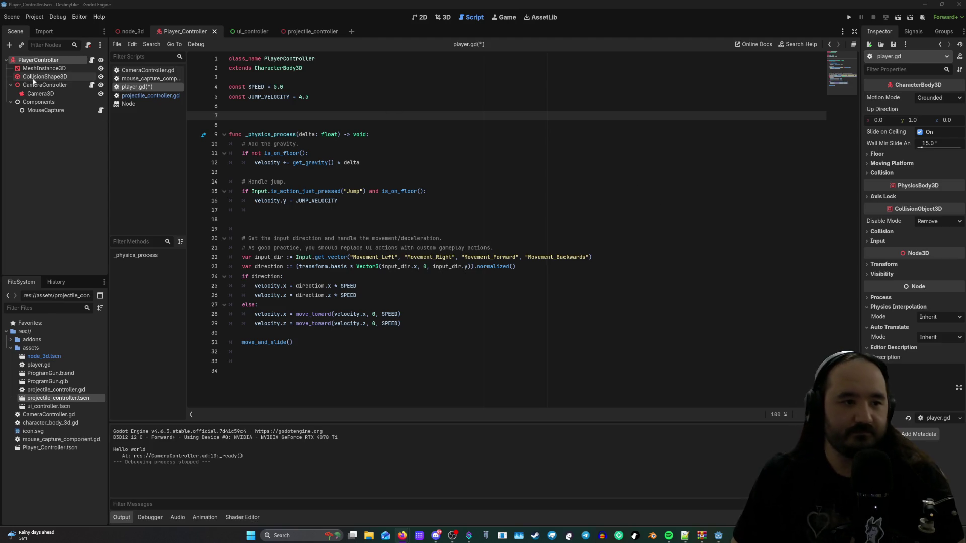
- Open projectile_controller.gd from the projectile_controller scene's RigidBody3D node
{"action": "left_click", "coordinate": [290, 32]}
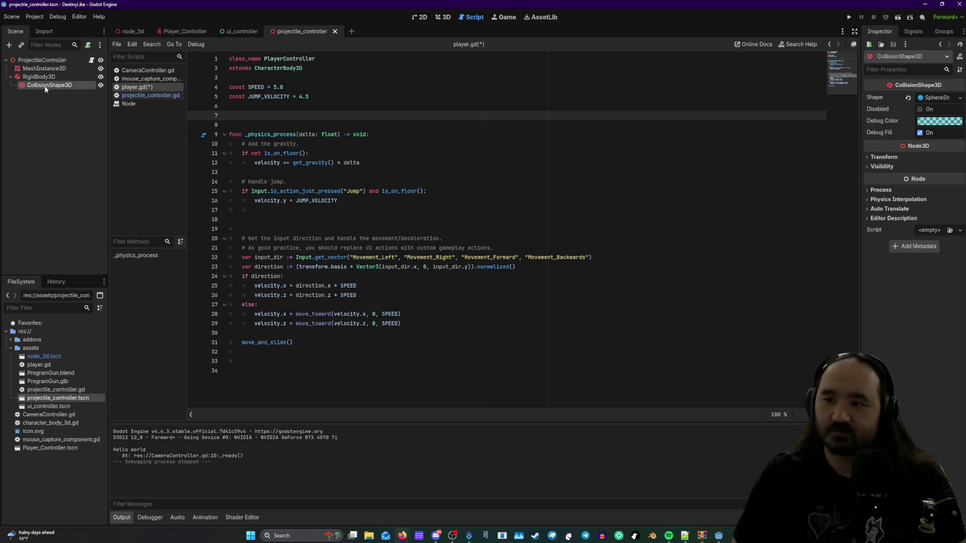
{"action": "left_click", "coordinate": [39, 61]}
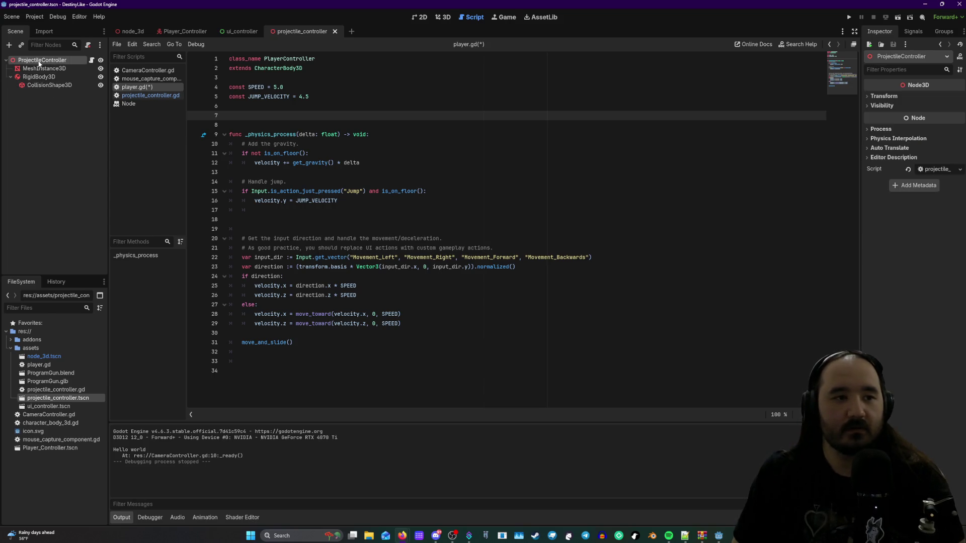
{"action": "left_click", "coordinate": [34, 77]}
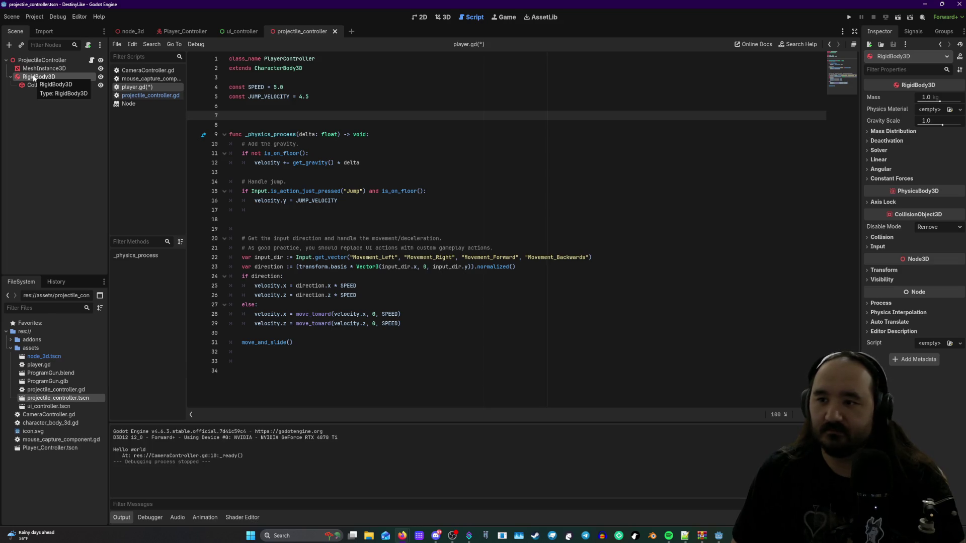
{"action": "left_click", "coordinate": [93, 60]}
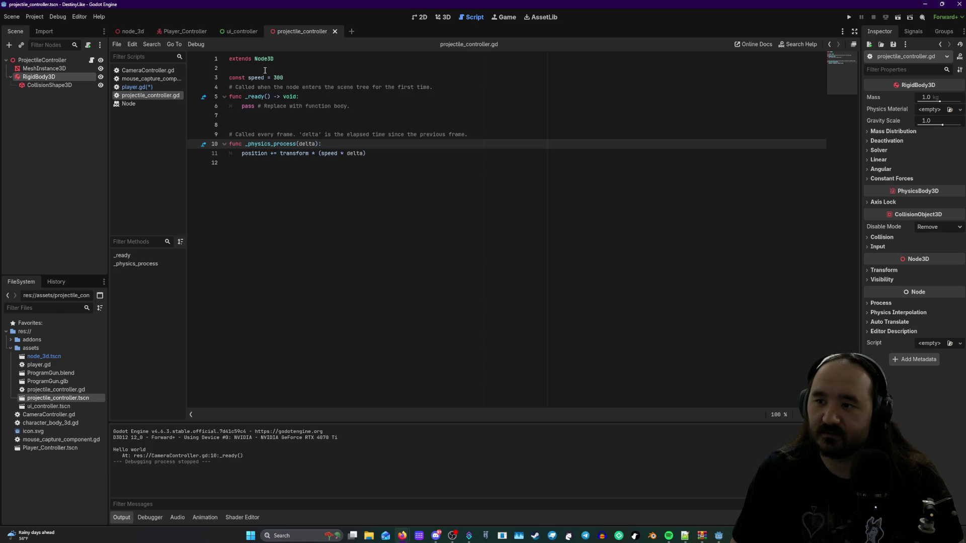
- Declare 'var shoot = false' near the top of the projectile script
{"action": "left_click", "coordinate": [228, 67]}
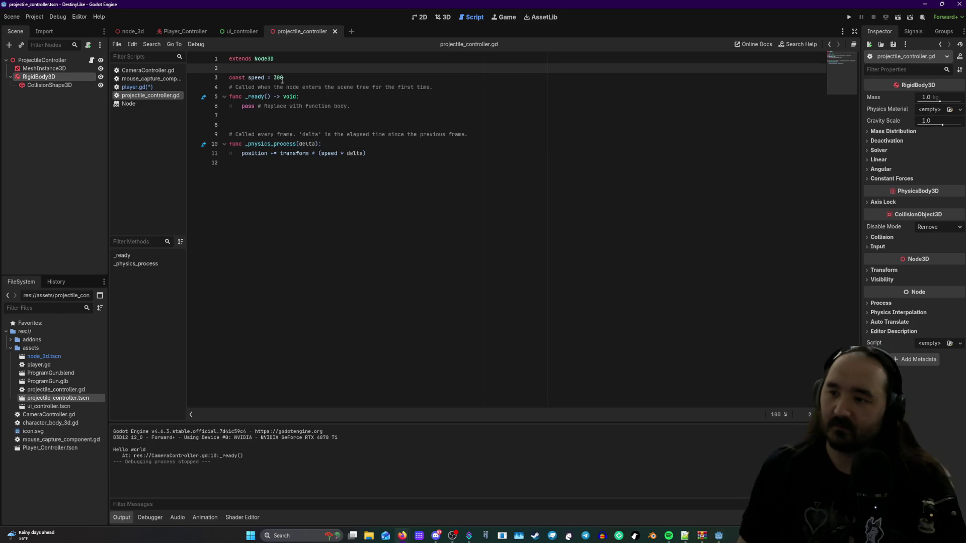
{"action": "type", "text": "var"}
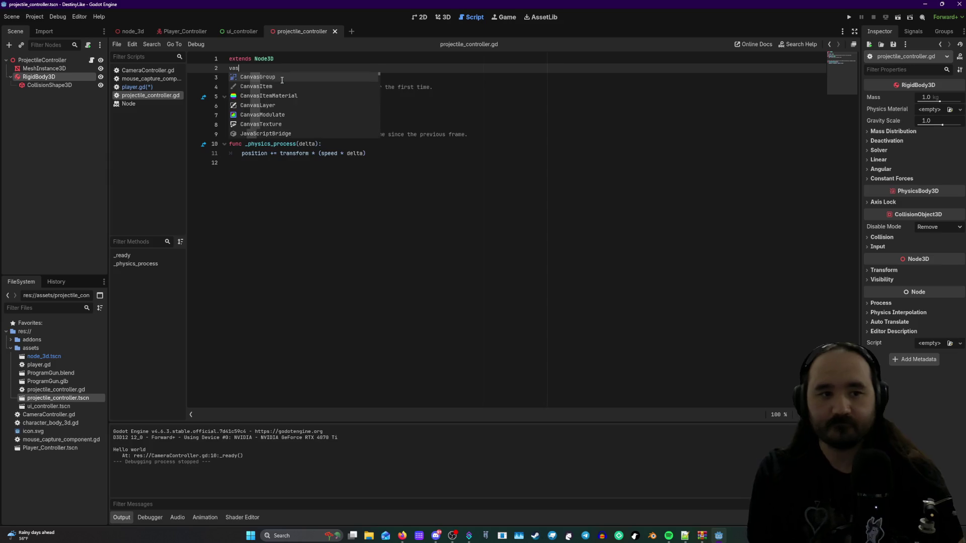
{"action": "key", "text": "BackSpace"}
{"action": "key", "text": "BackSpace"}
{"action": "key", "text": "BackSpace"}
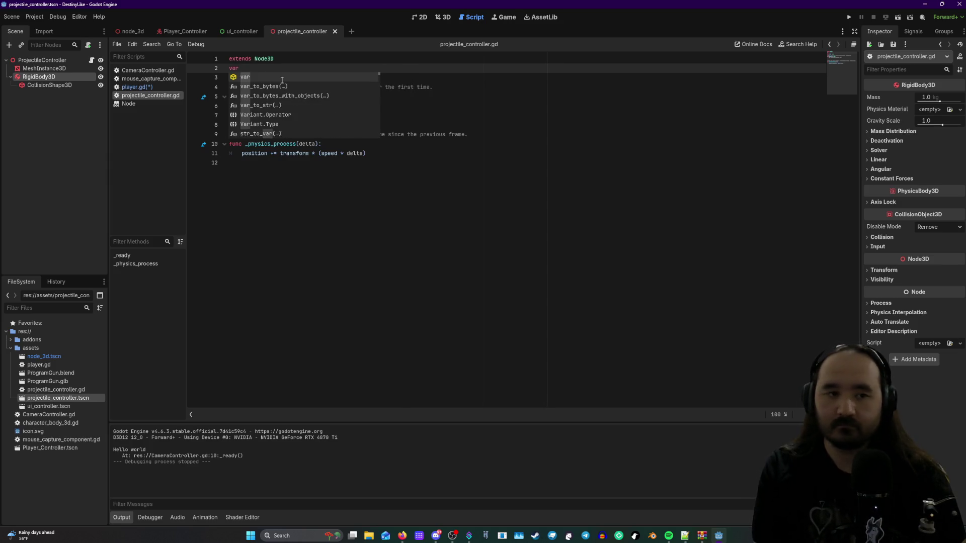
{"action": "key", "text": "Return"}
{"action": "type", "text": "var "}
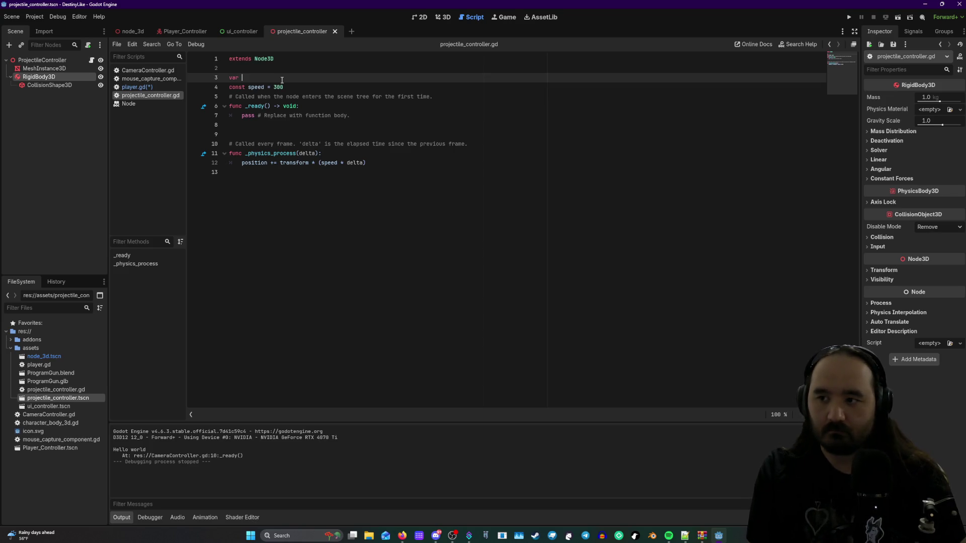
{"action": "type", "text": "shoot"}
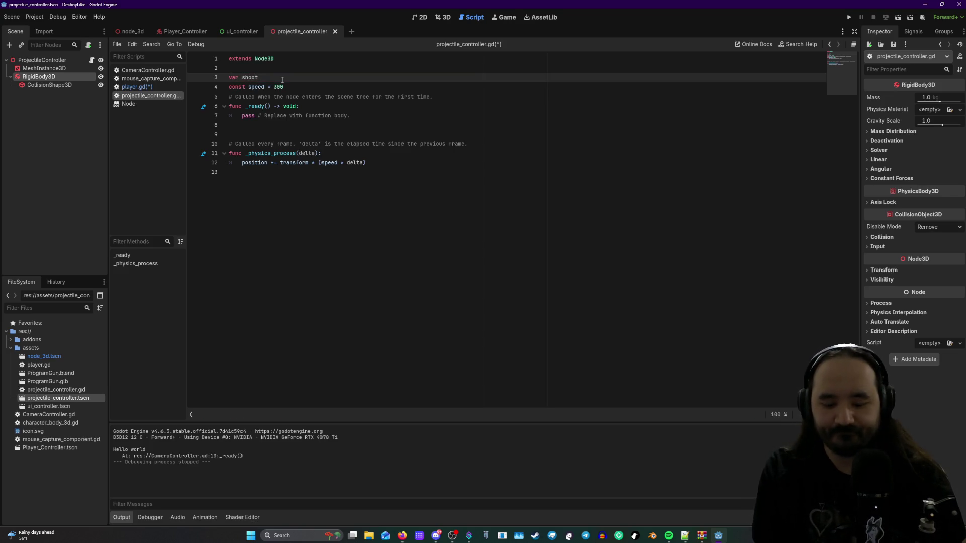
{"action": "type", "text": " = false"}
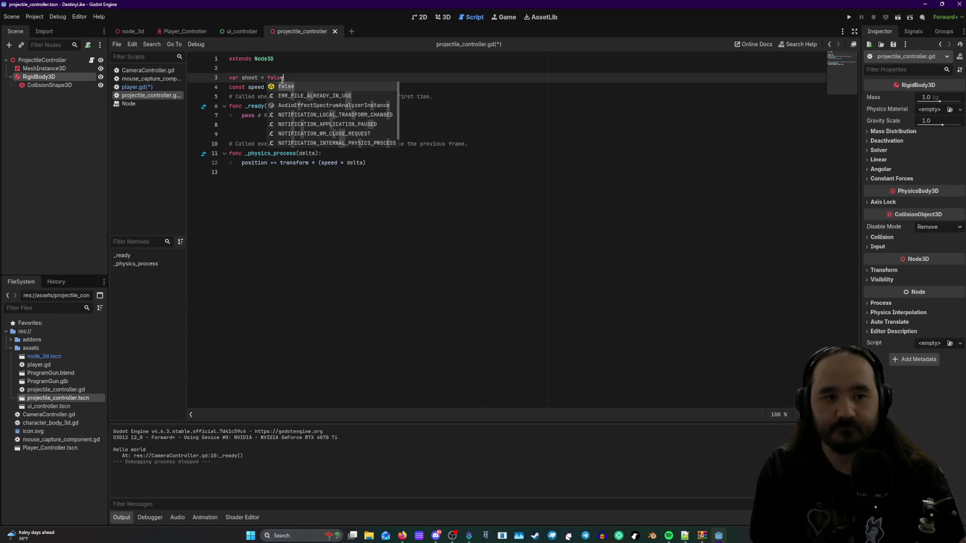
- Change the speed constant from 300 to 30
{"action": "left_click", "coordinate": [403, 89]}
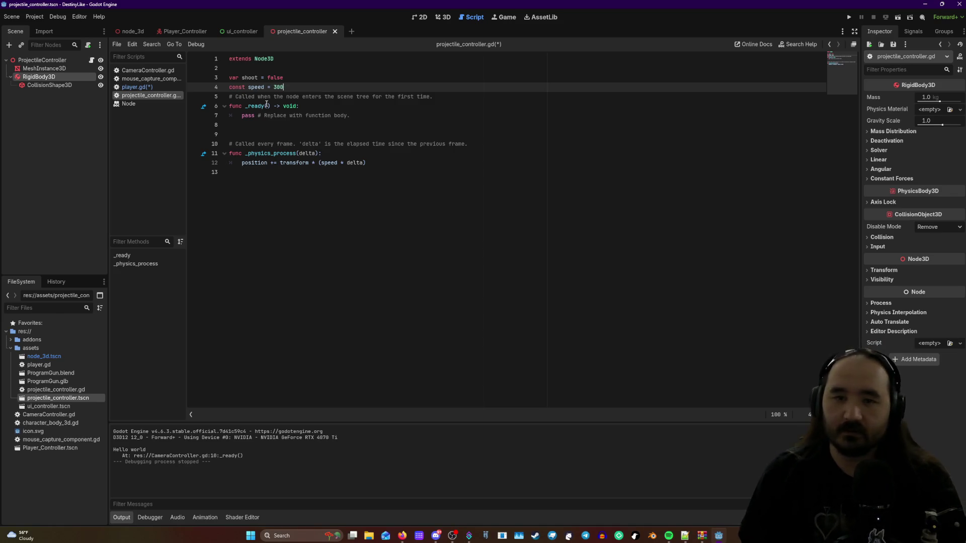
{"action": "left_click", "coordinate": [230, 88]}
{"action": "key", "text": "Return"}
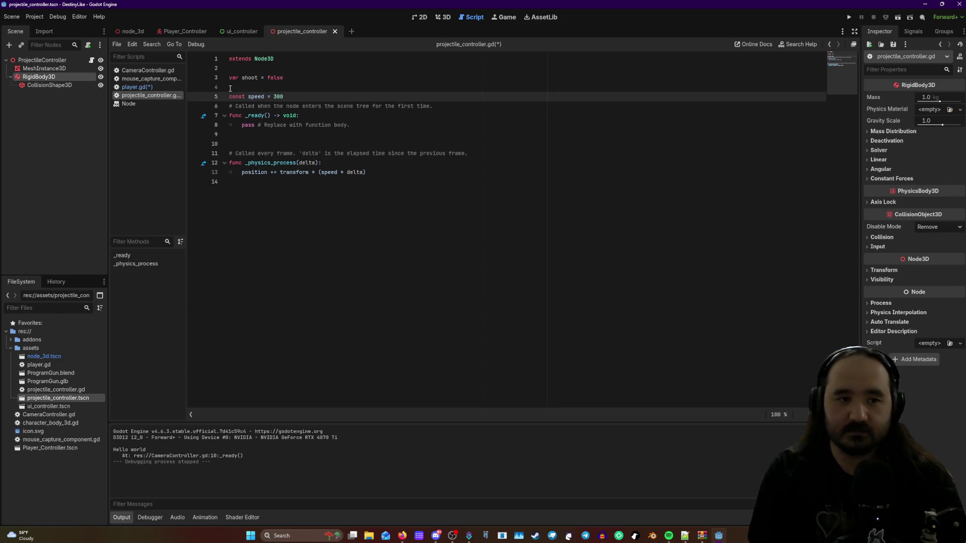
{"action": "left_click_drag", "start_coordinate": [286, 96], "coordinate": [273, 97]}
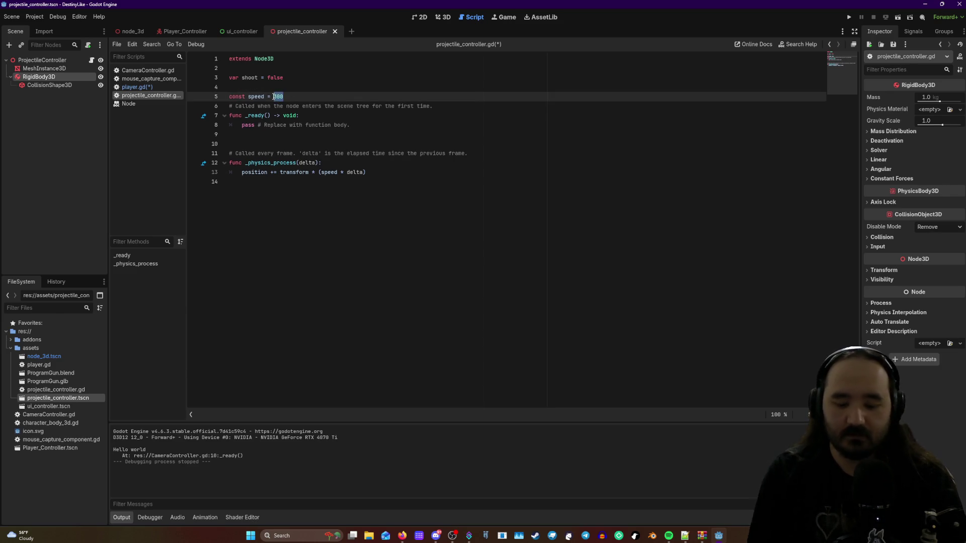
{"action": "type", "text": "30"}
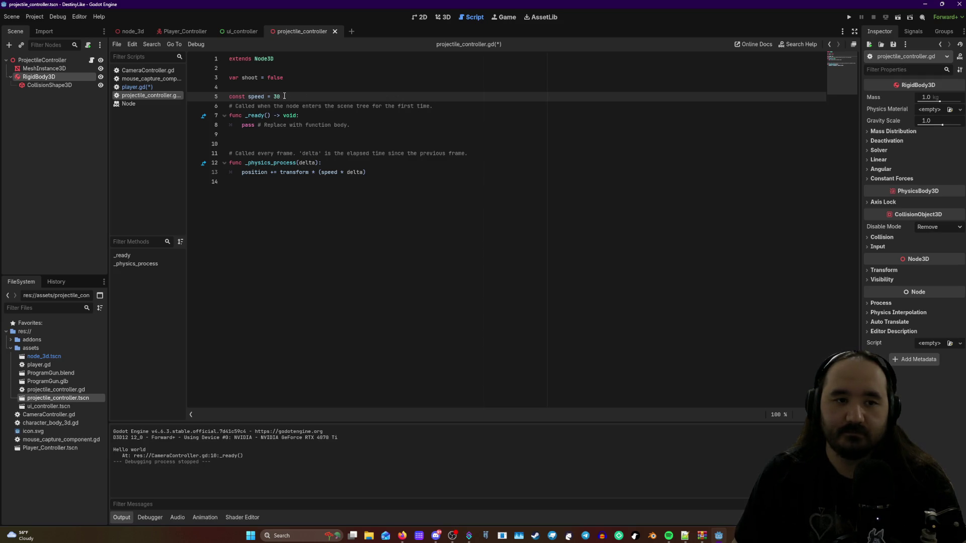
{"action": "key", "text": "Return"}
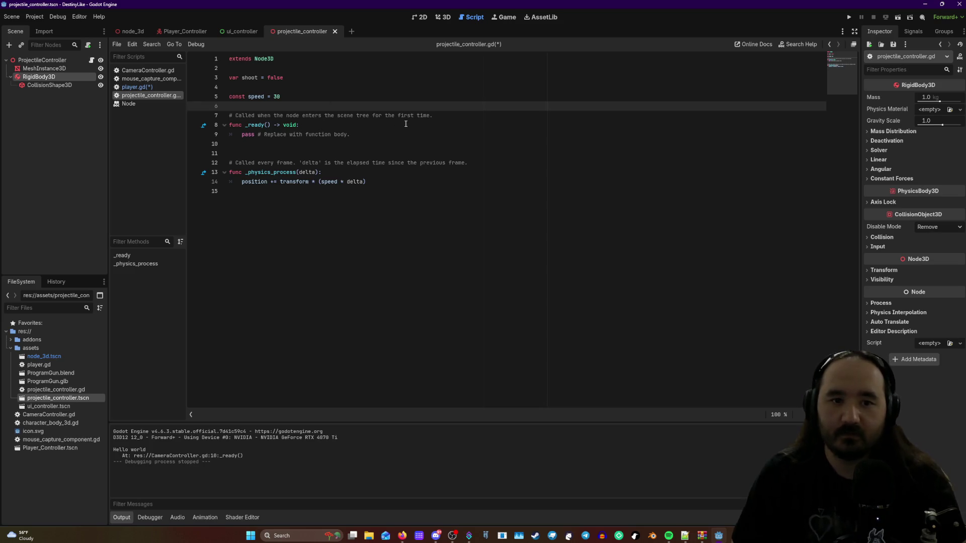
- Select the position update line inside _physics_process
{"action": "left_click", "coordinate": [389, 130]}
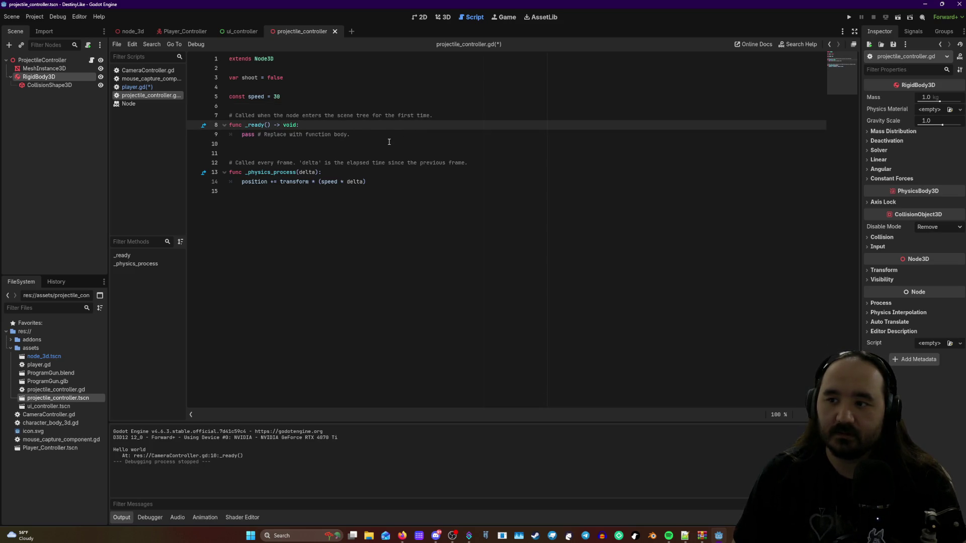
{"action": "left_click", "coordinate": [389, 142]}
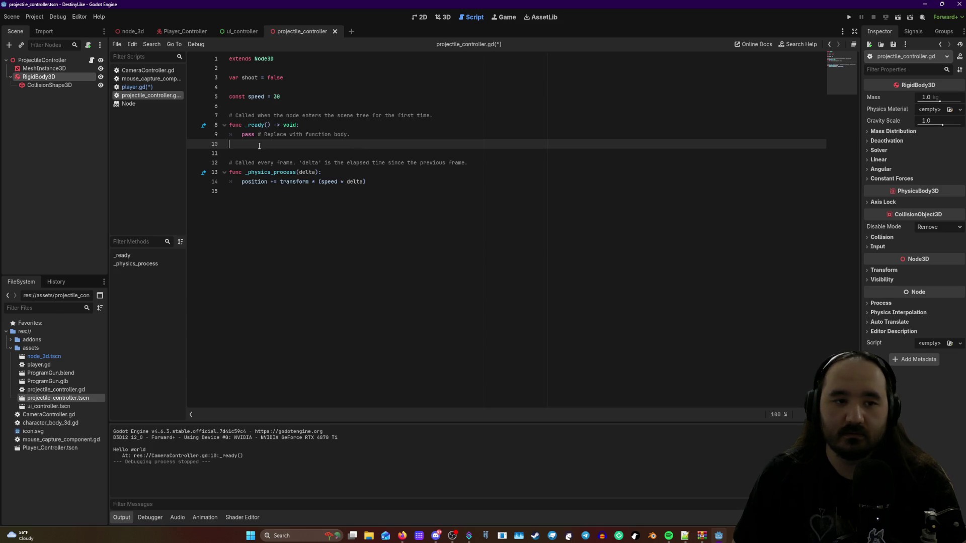
{"action": "left_click", "coordinate": [309, 155]}
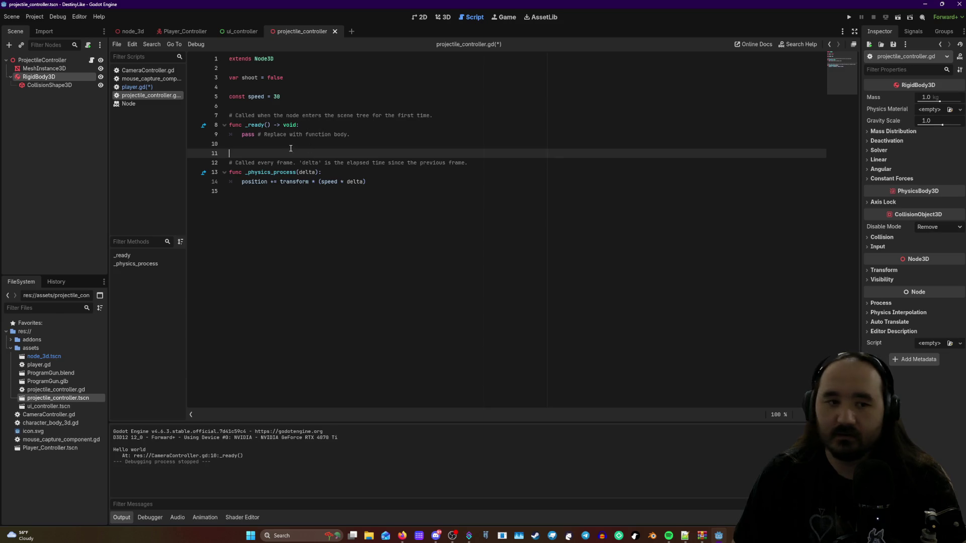
{"action": "left_click_drag", "start_coordinate": [390, 185], "coordinate": [244, 186]}
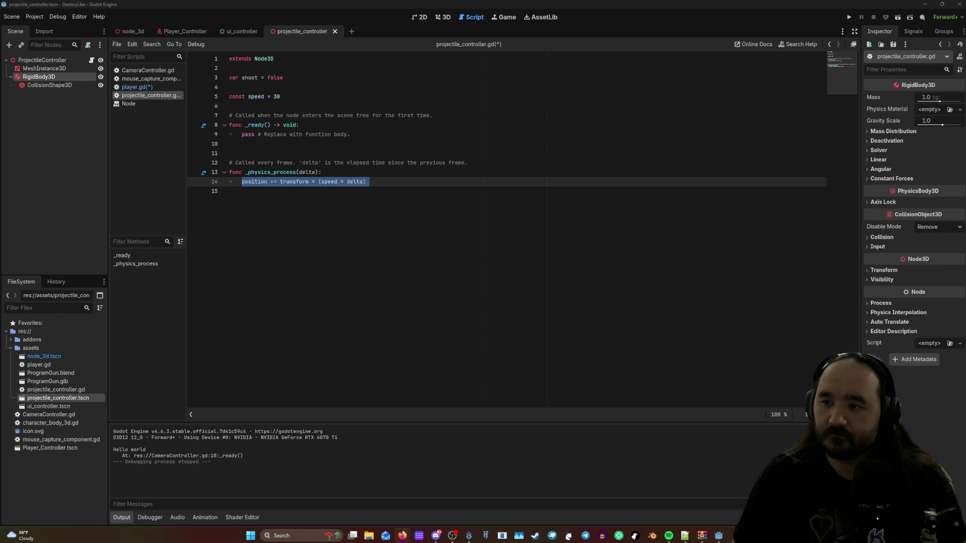
- Replace the movement line on line 14 with 'if shoot:' and start an indented line
{"action": "left_click_drag", "start_coordinate": [280, 182], "coordinate": [282, 185]}
{"action": "left_click", "coordinate": [381, 182]}
{"action": "key", "text": "BackSpace"}
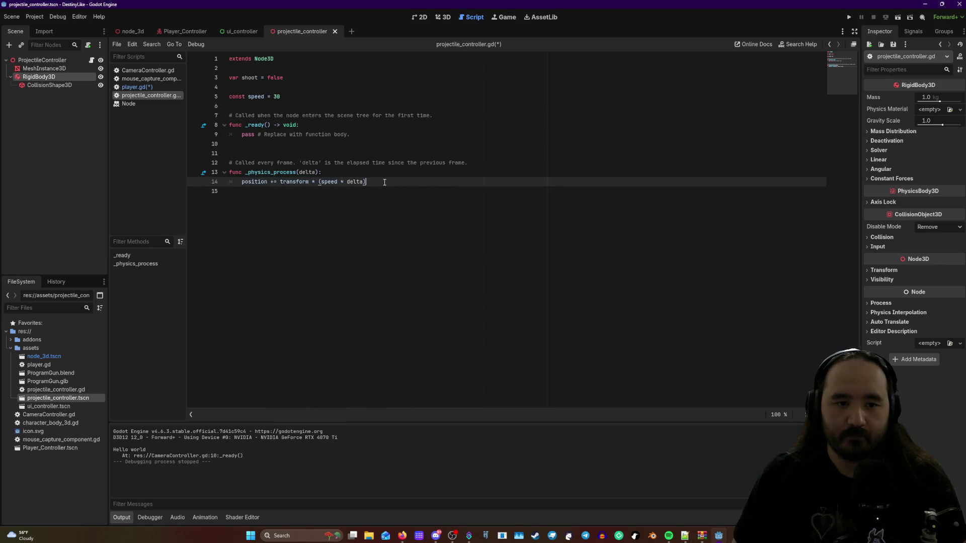
{"action": "key", "text": "BackSpace"}
{"action": "key", "text": "BackSpace"}
{"action": "key", "text": "BackSpace"}
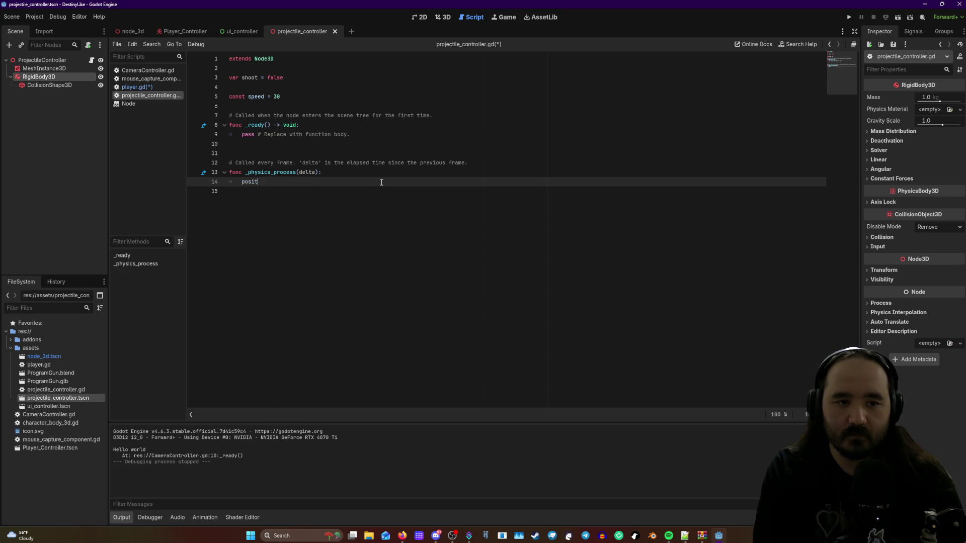
{"action": "key", "text": "BackSpace"}
{"action": "key", "text": "BackSpace"}
{"action": "type", "text": "if "}
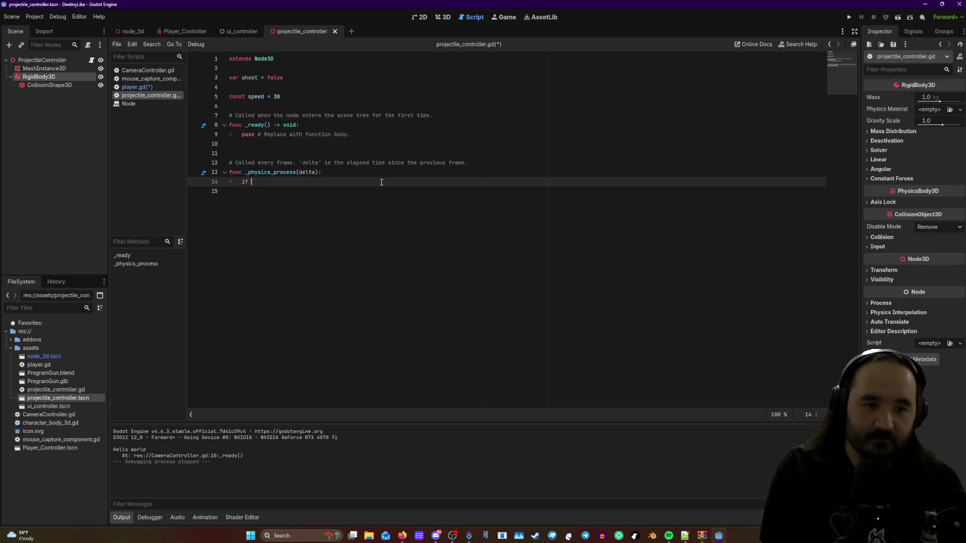
{"action": "type", "text": "sh"}
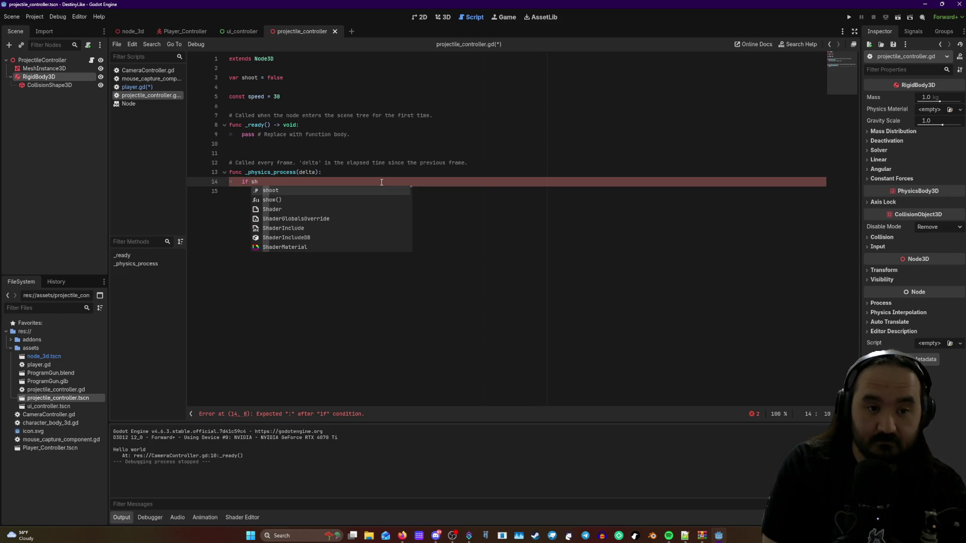
{"action": "left_click", "coordinate": [291, 191]}
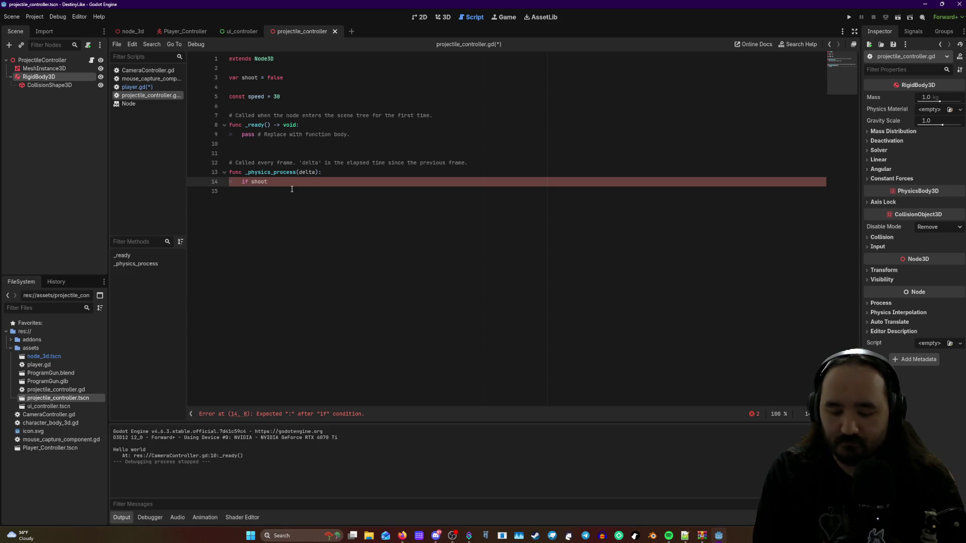
{"action": "type", "text": ":"}
{"action": "key", "text": "Return"}
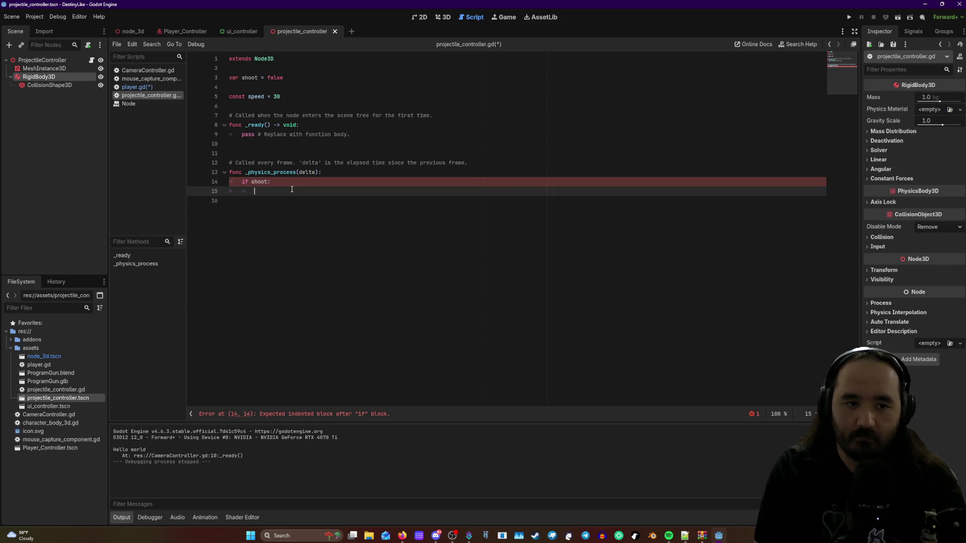
- Attempt an apply_impulse call on line 15, then erase it, leaving the if body empty
{"action": "type", "text": "apply"}
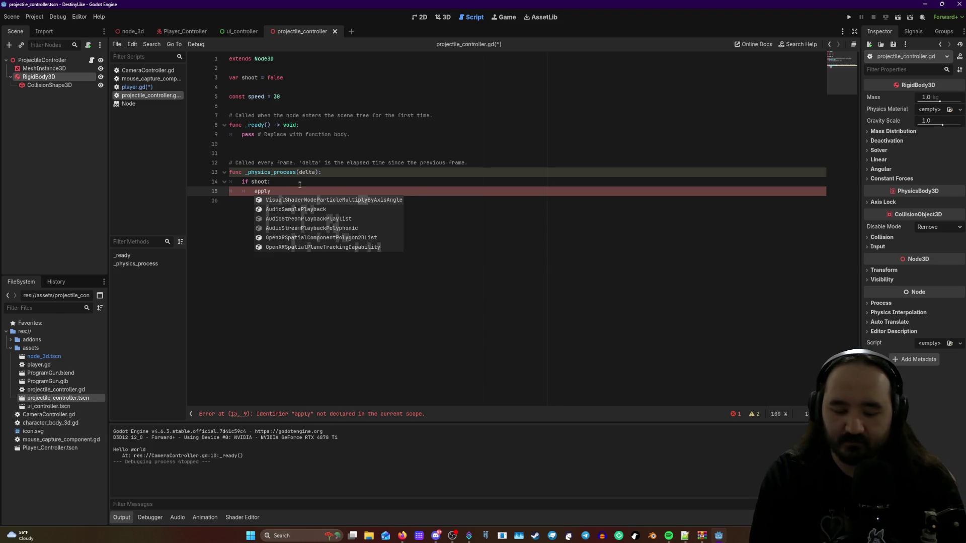
{"action": "type", "text": "_"}
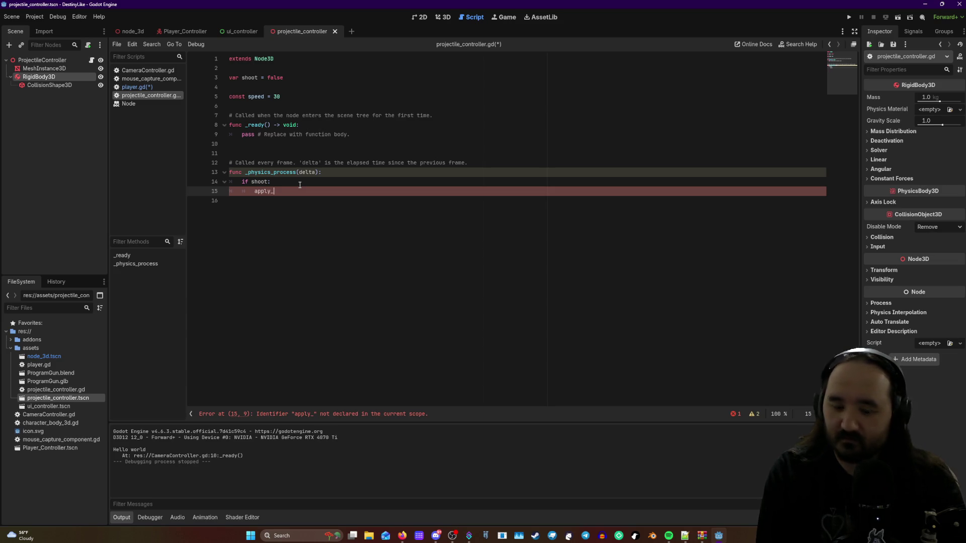
{"action": "type", "text": "imp"}
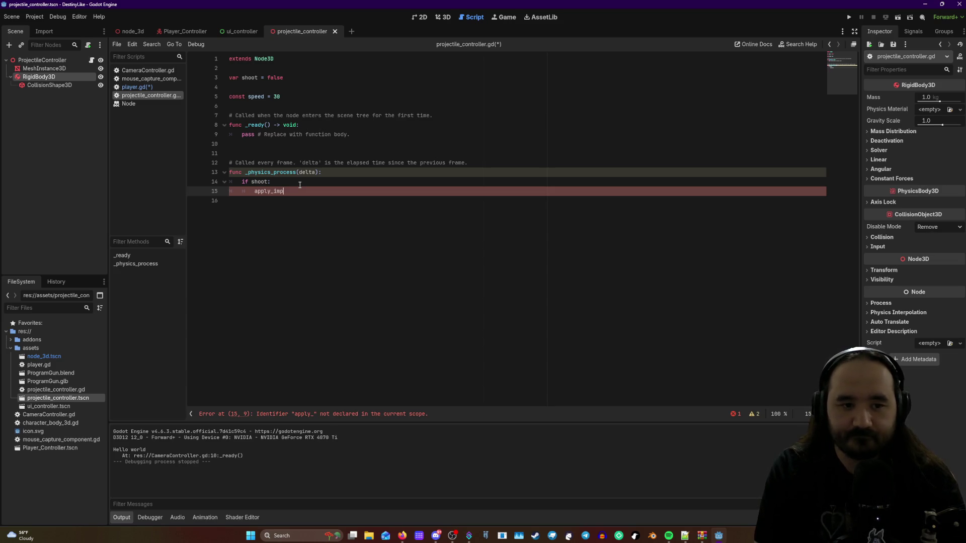
{"action": "type", "text": "ulese"}
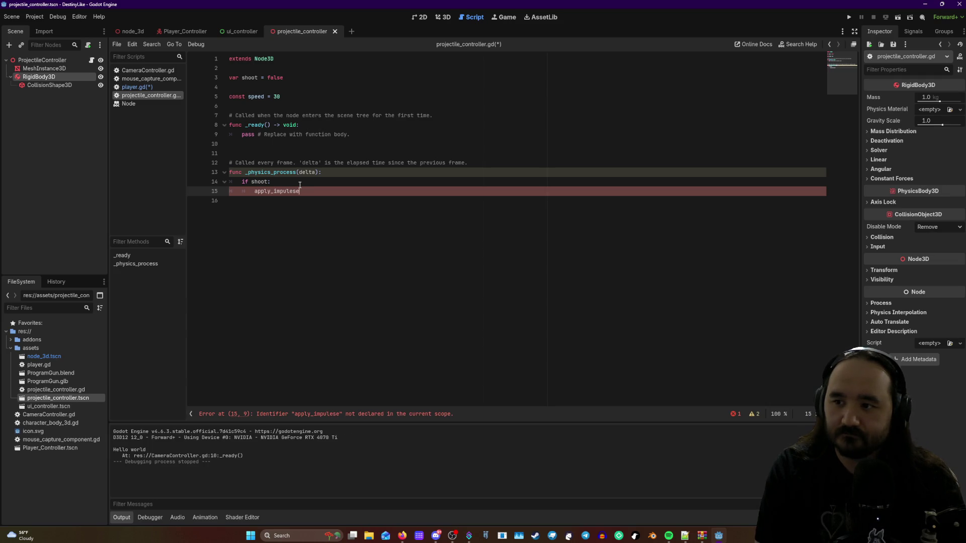
{"action": "key", "text": "BackSpace"}
{"action": "key", "text": "BackSpace"}
{"action": "key", "text": "BackSpace"}
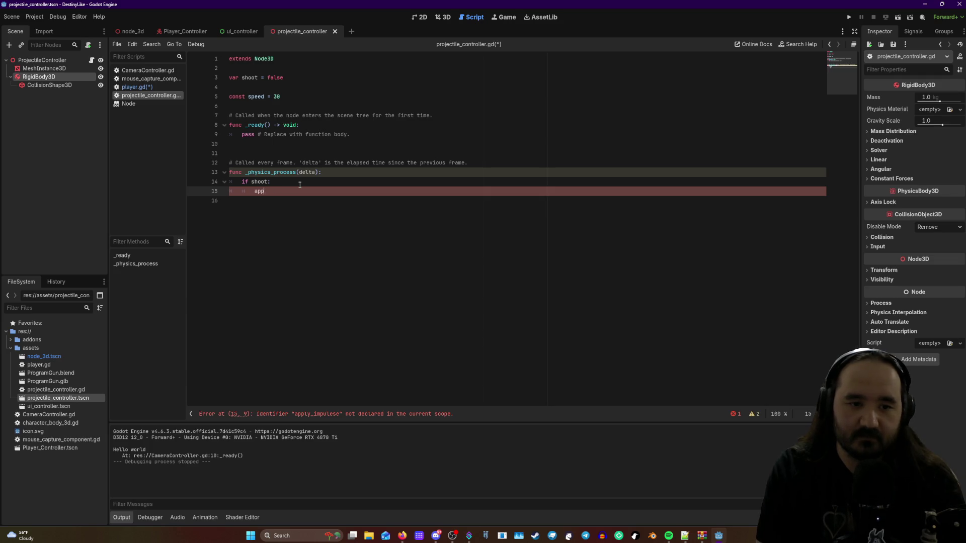
{"action": "key", "text": "BackSpace"}
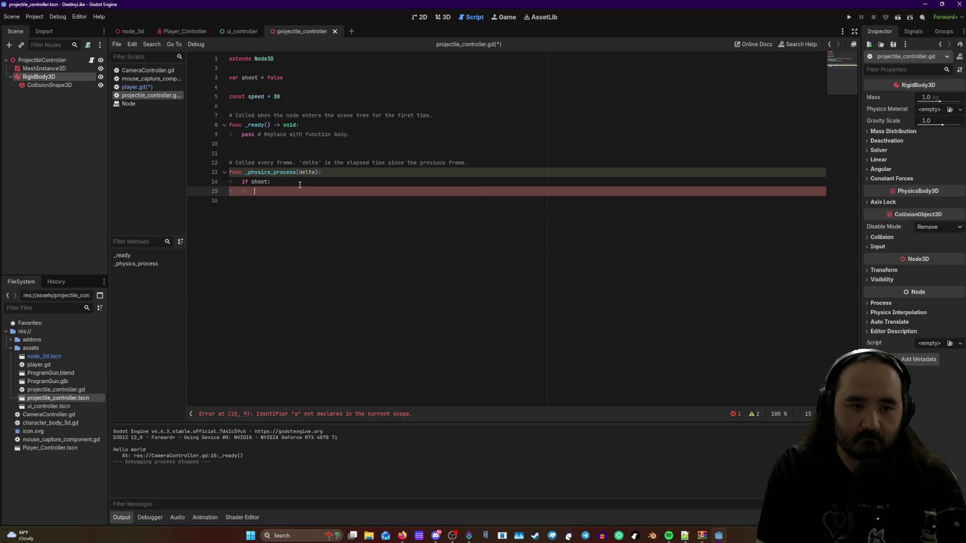
{"action": "type", "text": "apply.imp"}
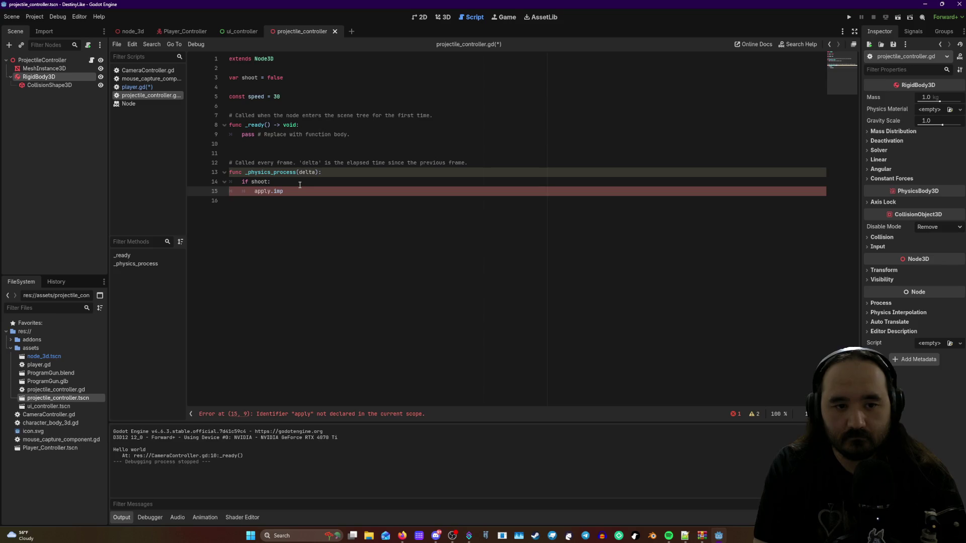
{"action": "type", "text": "ul"}
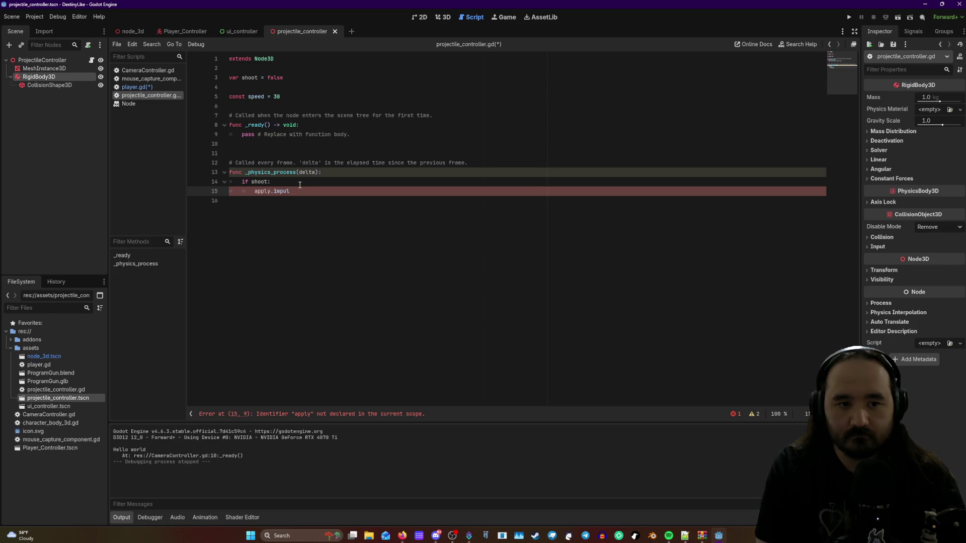
{"action": "type", "text": "se"}
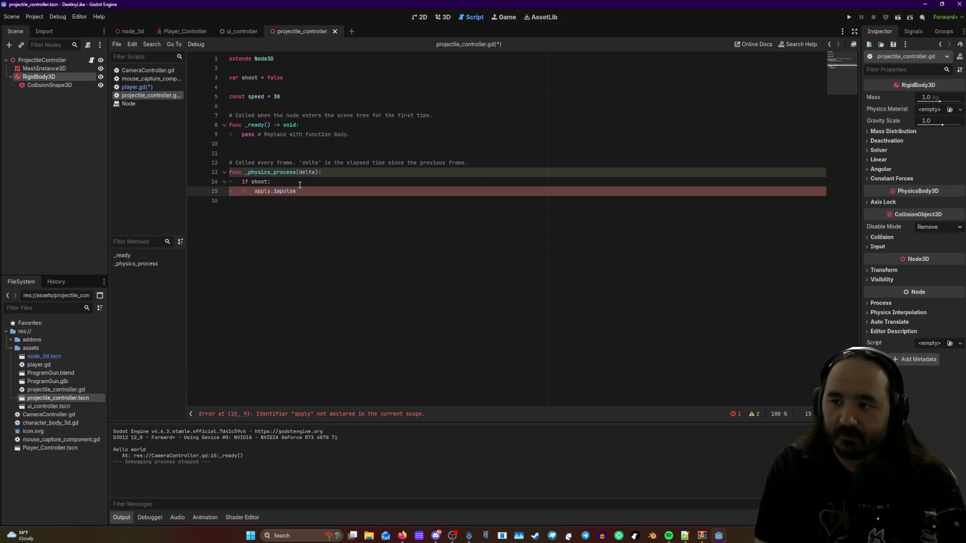
{"action": "key", "text": "BackSpace"}
{"action": "key", "text": "BackSpace"}
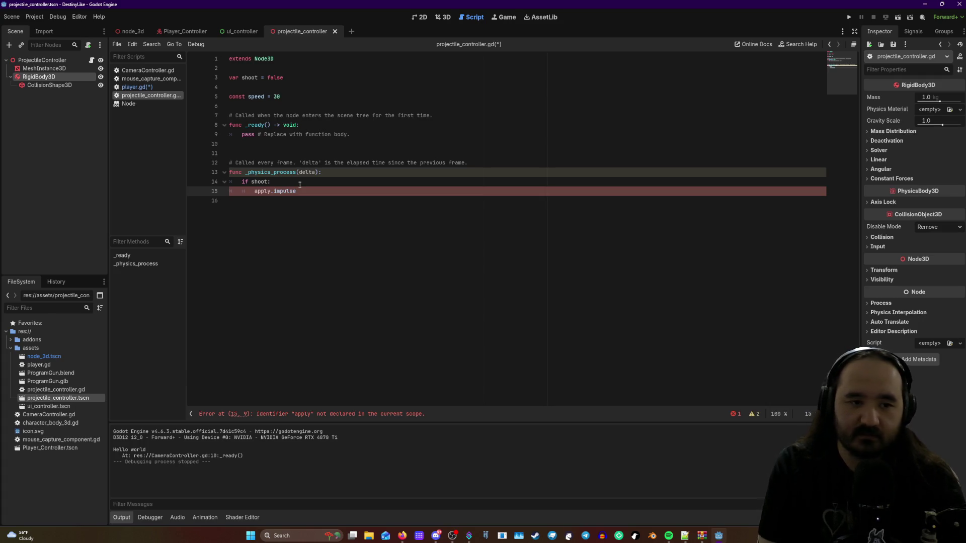
{"action": "key", "text": "BackSpace"}
{"action": "key", "text": "BackSpace"}
{"action": "key", "text": "BackSpace"}
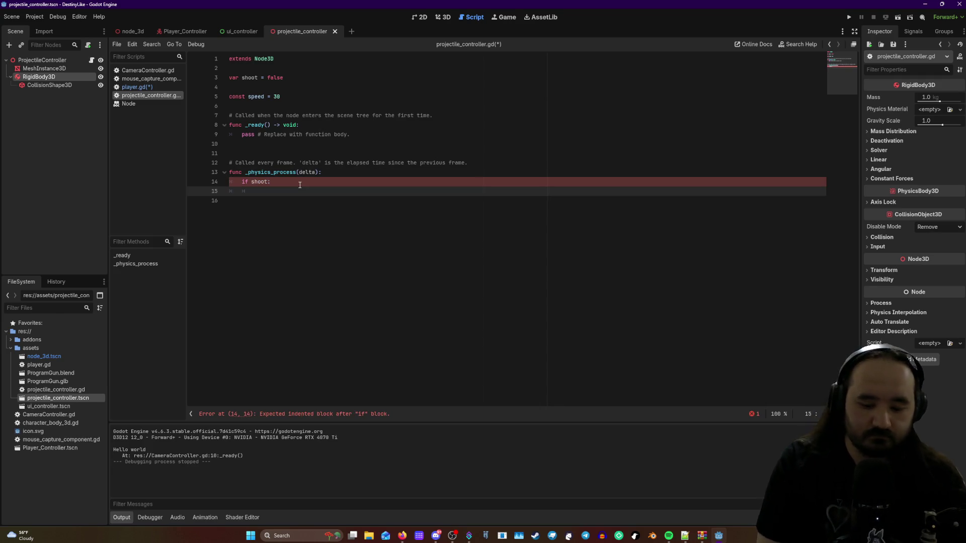
{"action": "type", "text": "imp"}
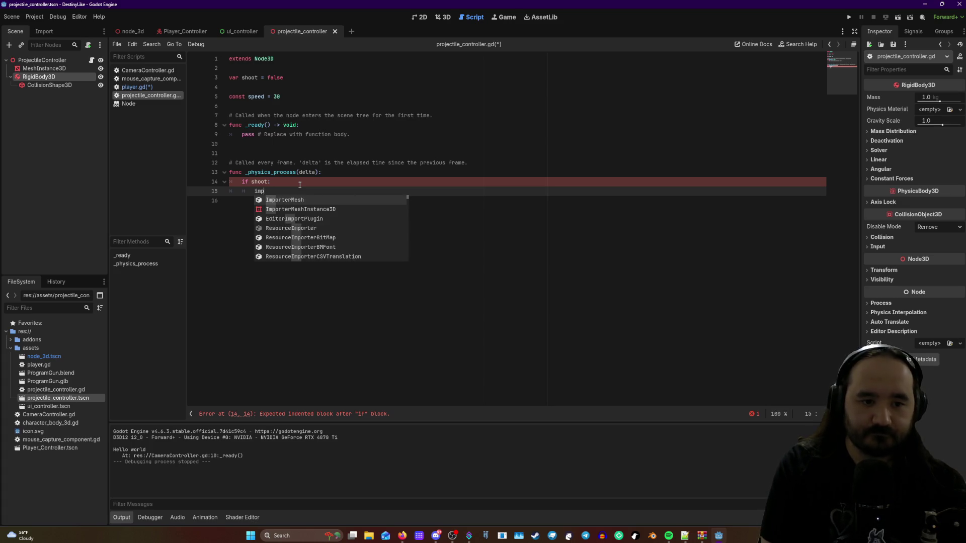
{"action": "type", "text": "ulse"}
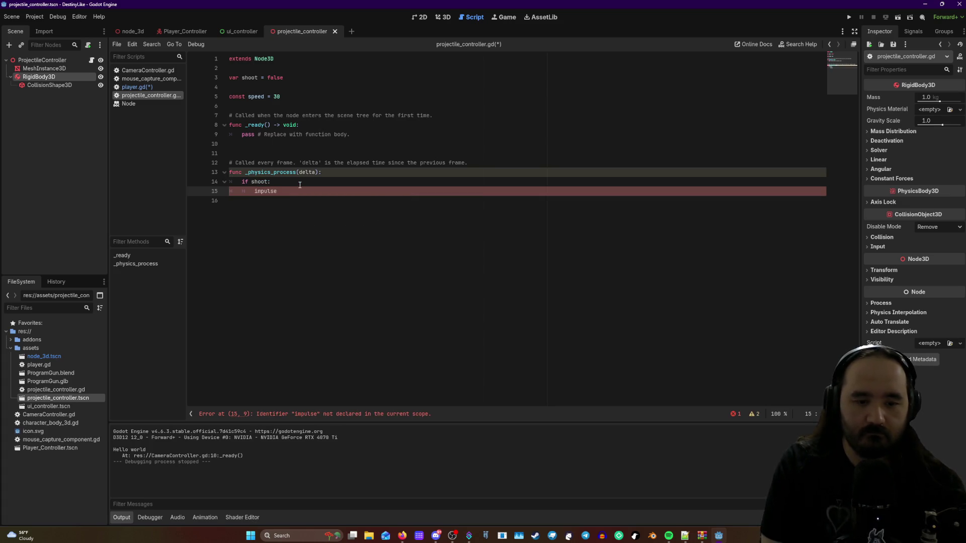
{"action": "key", "text": "BackSpace"}
{"action": "key", "text": "BackSpace"}
{"action": "key", "text": "BackSpace"}
{"action": "key", "text": "BackSpace"}
{"action": "key", "text": "BackSpace"}
{"action": "key", "text": "BackSpace"}
{"action": "type", "text": "_i"}
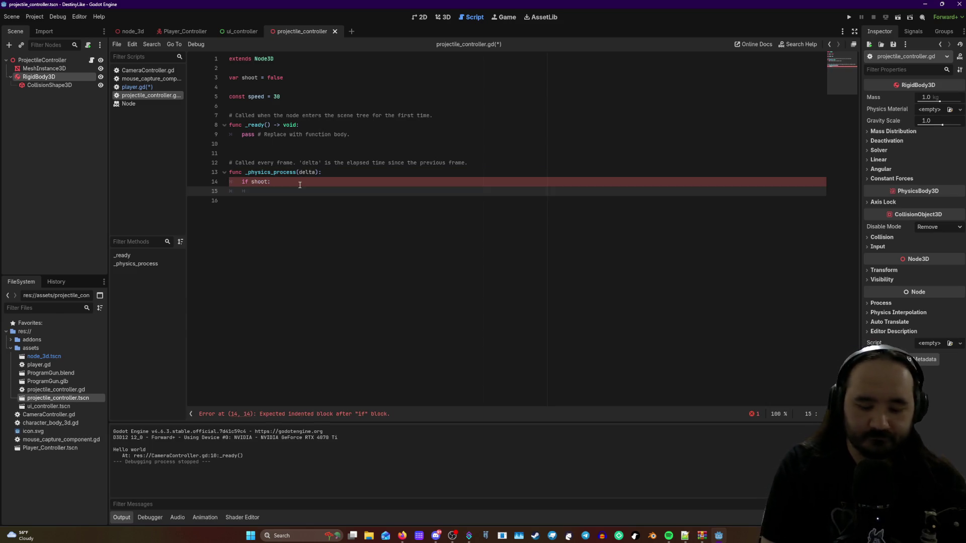
{"action": "type", "text": "np"}
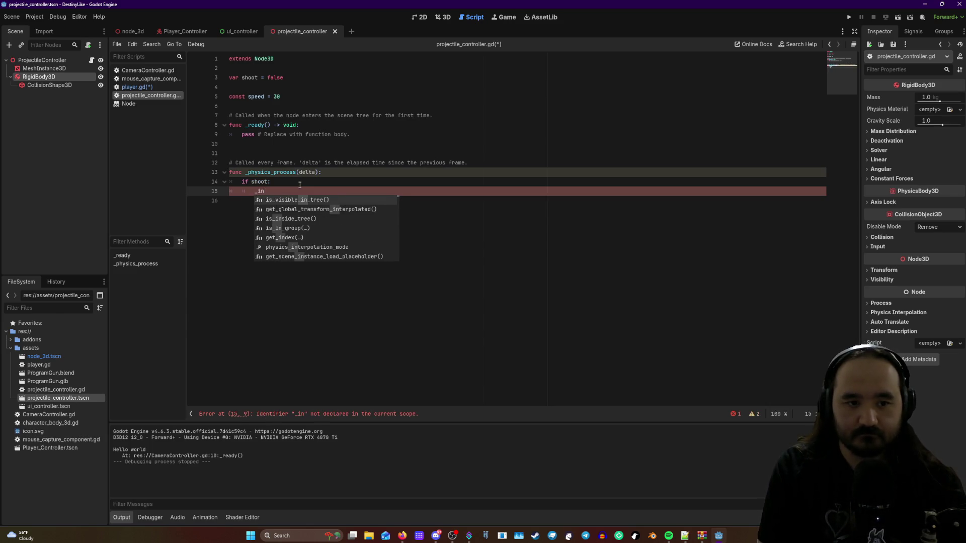
{"action": "key", "text": "Escape"}
{"action": "key", "text": "BackSpace"}
{"action": "key", "text": "BackSpace"}
{"action": "type", "text": "mpuls"}
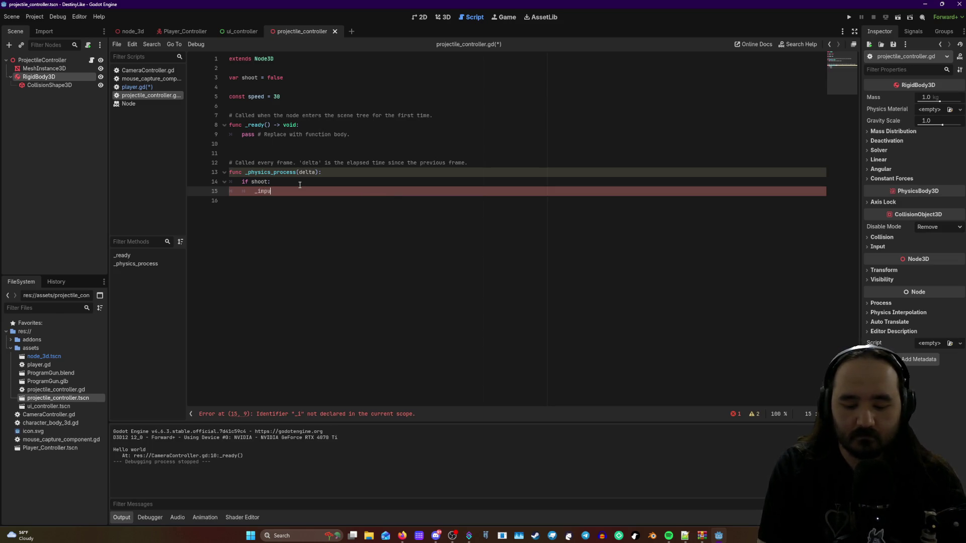
{"action": "key", "text": "BackSpace"}
{"action": "key", "text": "BackSpace"}
{"action": "key", "text": "BackSpace"}
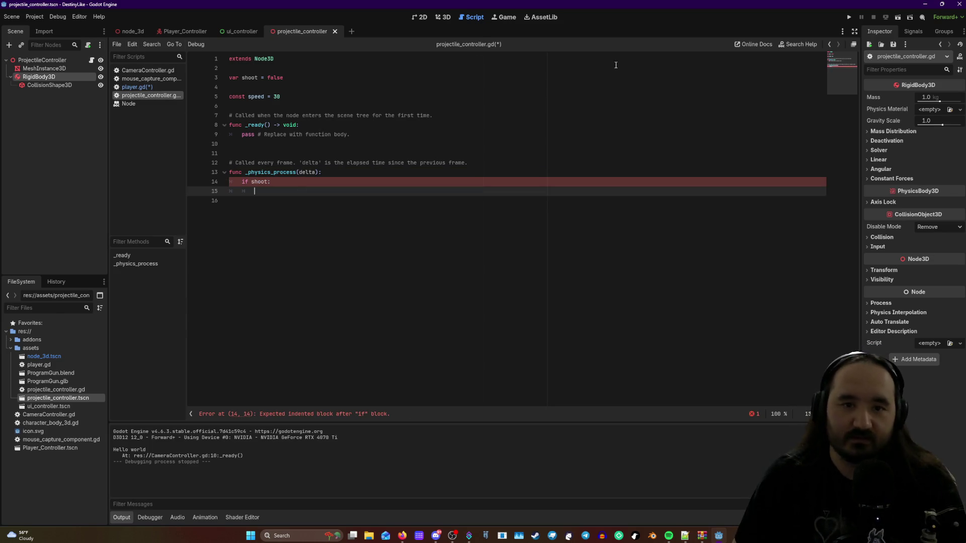
{"action": "left_click", "coordinate": [753, 44]}
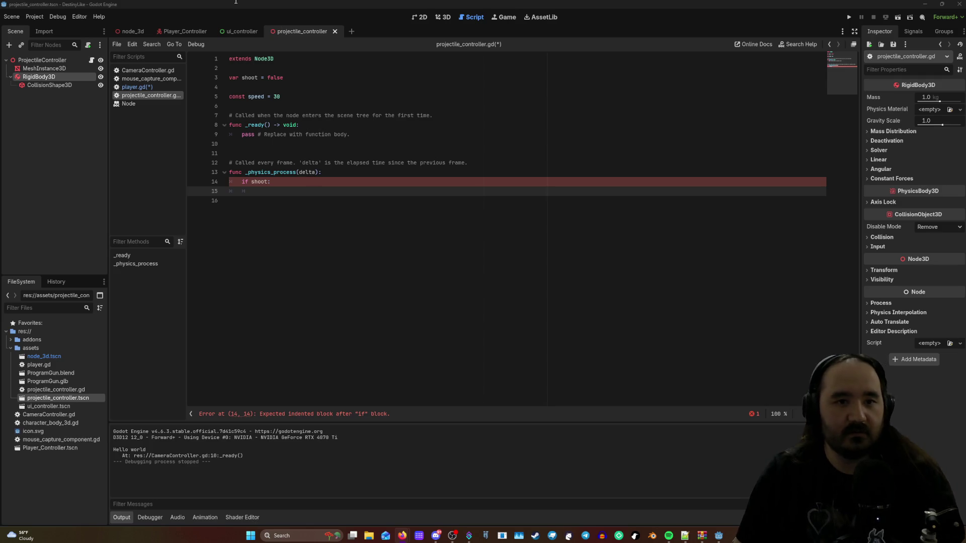
{"action": "left_click", "coordinate": [246, 32]}
- Test-run the game from the Player_Controller scene, then stop it with F8
{"action": "left_click", "coordinate": [186, 32]}
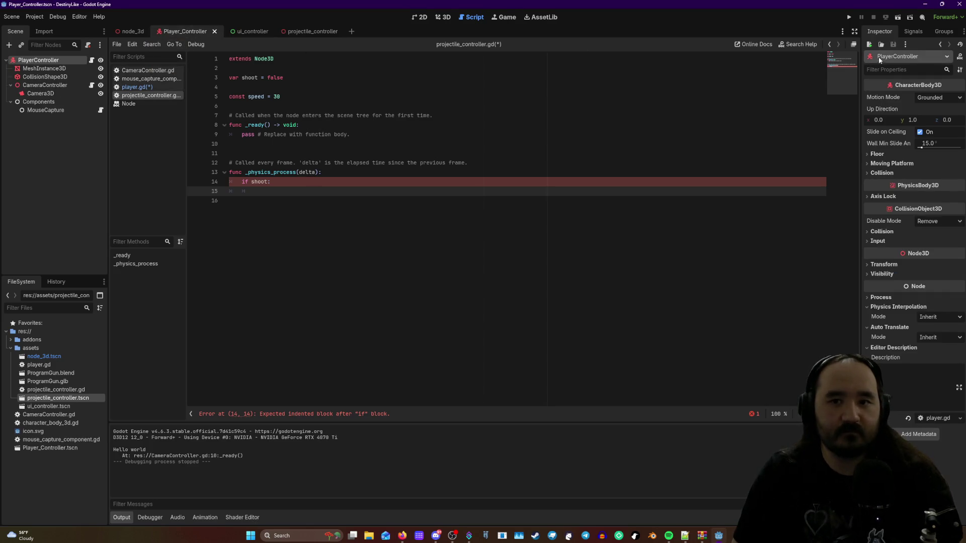
{"action": "left_click", "coordinate": [849, 17]}
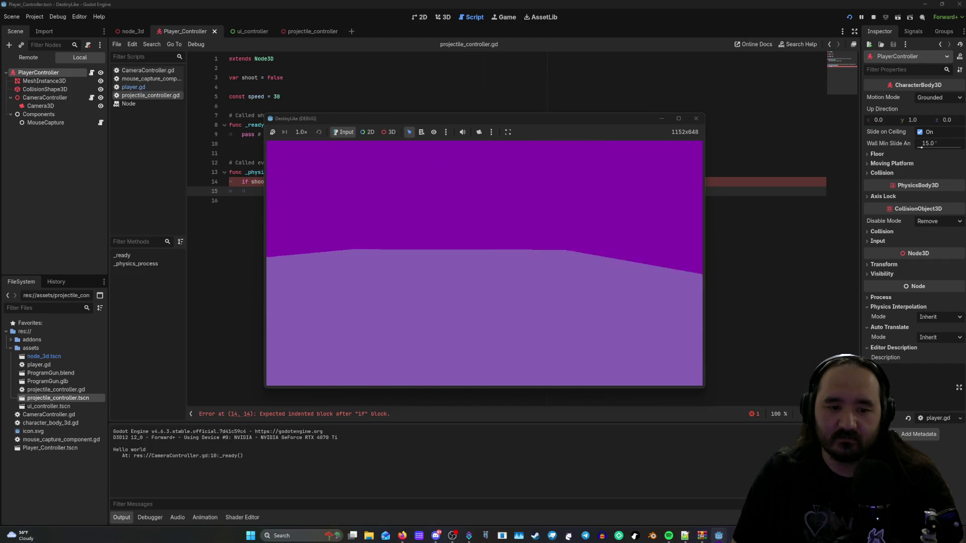
{"action": "key", "text": "F8"}
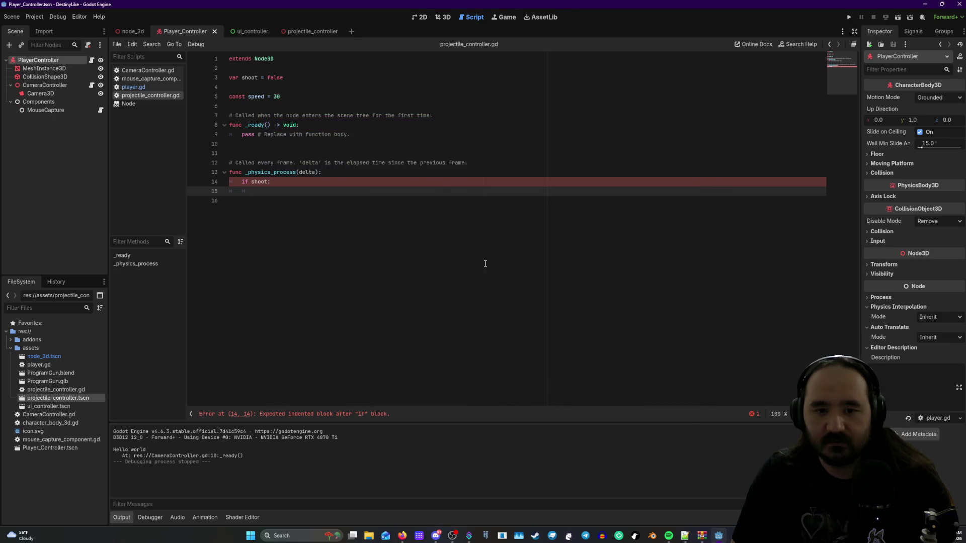
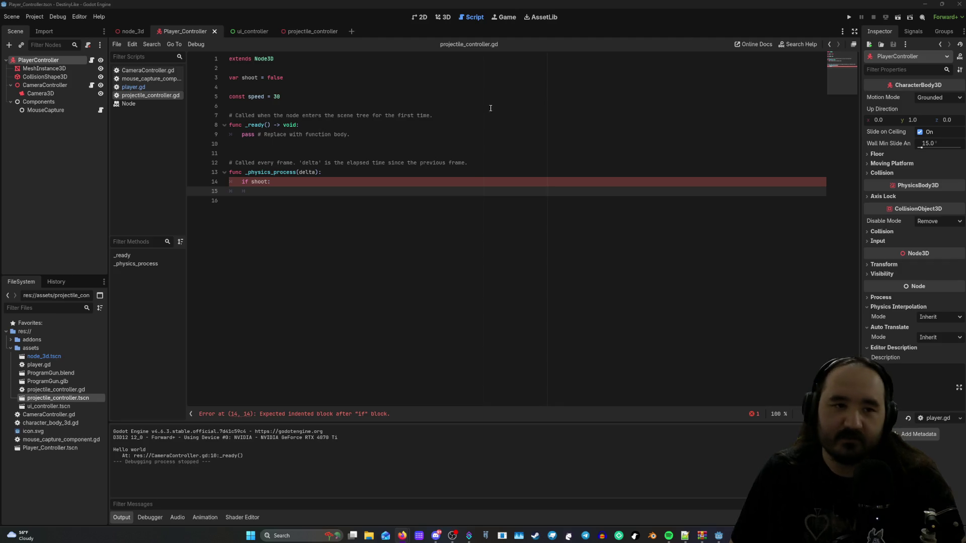
- In the projectile_controller scene, change the ProjectileController root from Node3D to CharacterBody3D using Change Type
{"action": "left_click", "coordinate": [300, 35]}
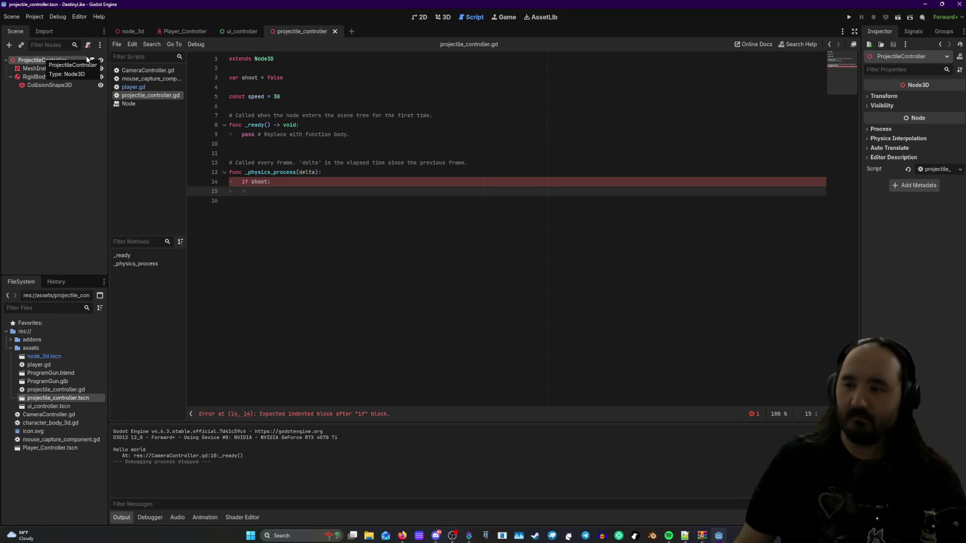
{"action": "double_click", "coordinate": [39, 60]}
{"action": "left_click", "coordinate": [15, 62]}
{"action": "right_click", "coordinate": [12, 62]}
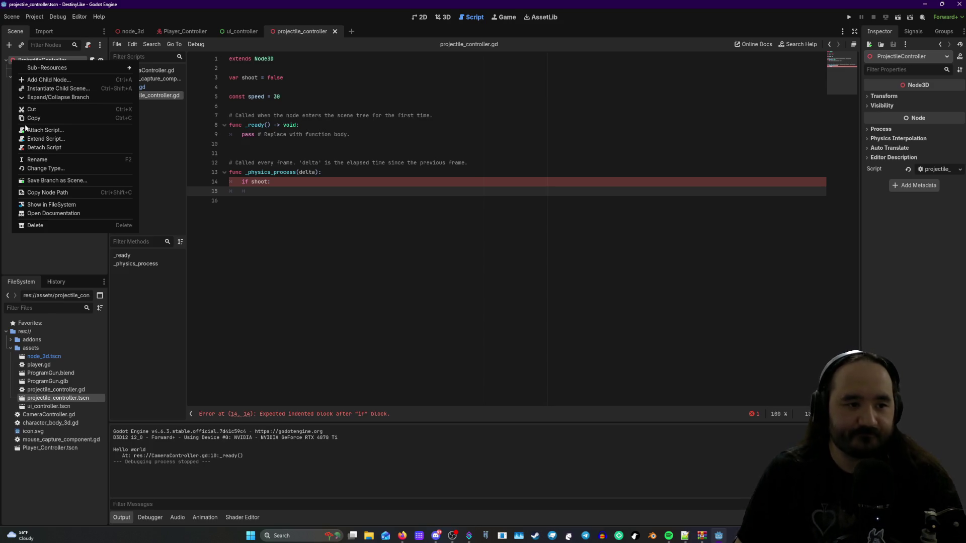
{"action": "left_click", "coordinate": [51, 170]}
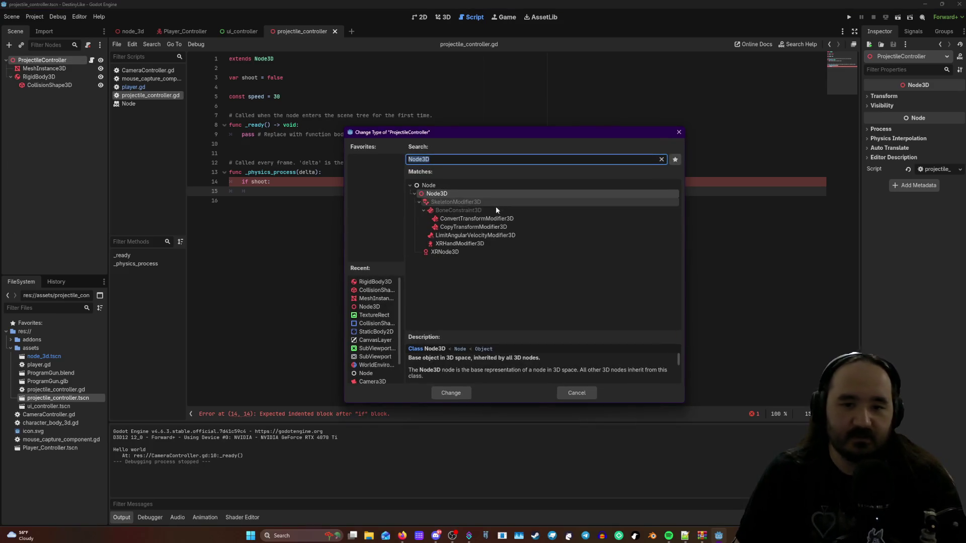
{"action": "type", "text": "c"}
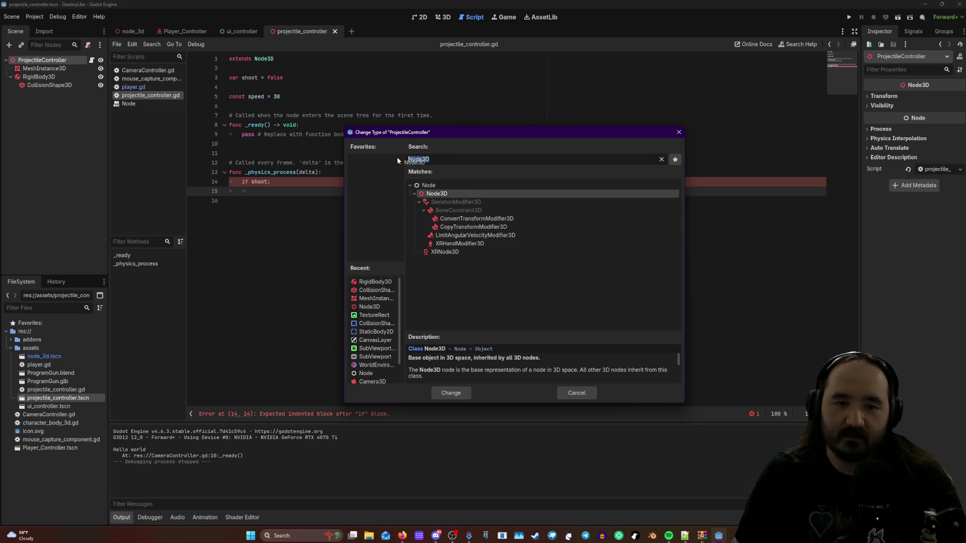
{"action": "type", "text": "har"}
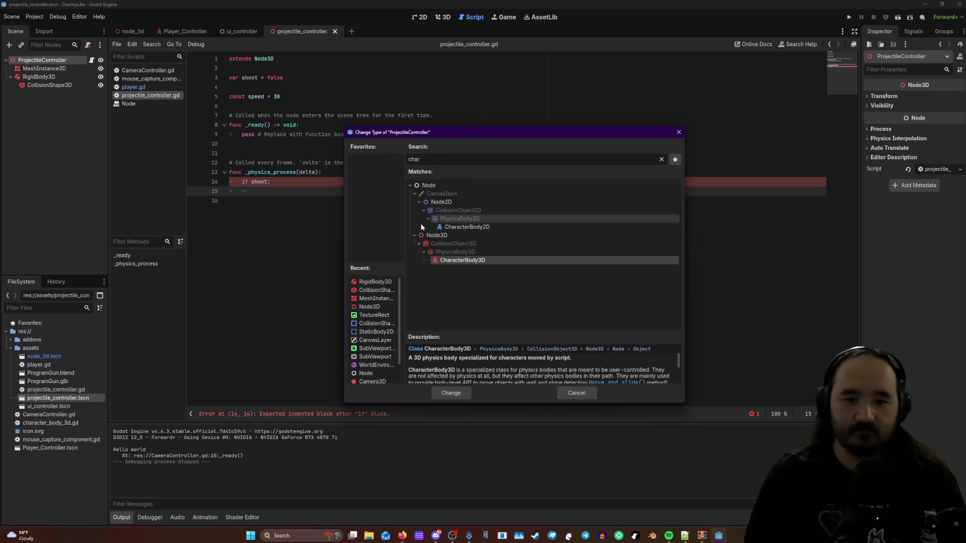
{"action": "left_click", "coordinate": [461, 397]}
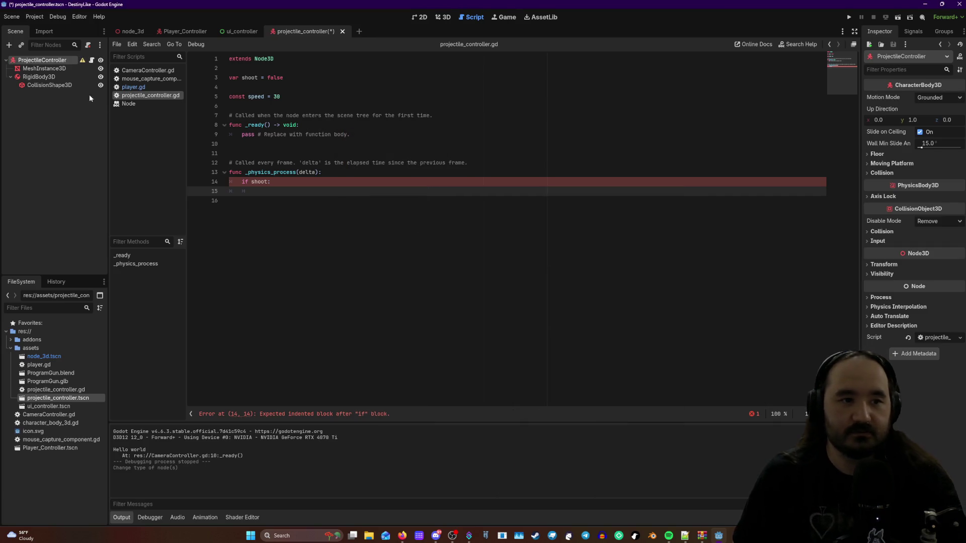
- Finish the CharacterBody3D change, dismiss the collision warning, and move CollisionShape3D under ProjectileController
{"action": "left_click", "coordinate": [83, 60]}
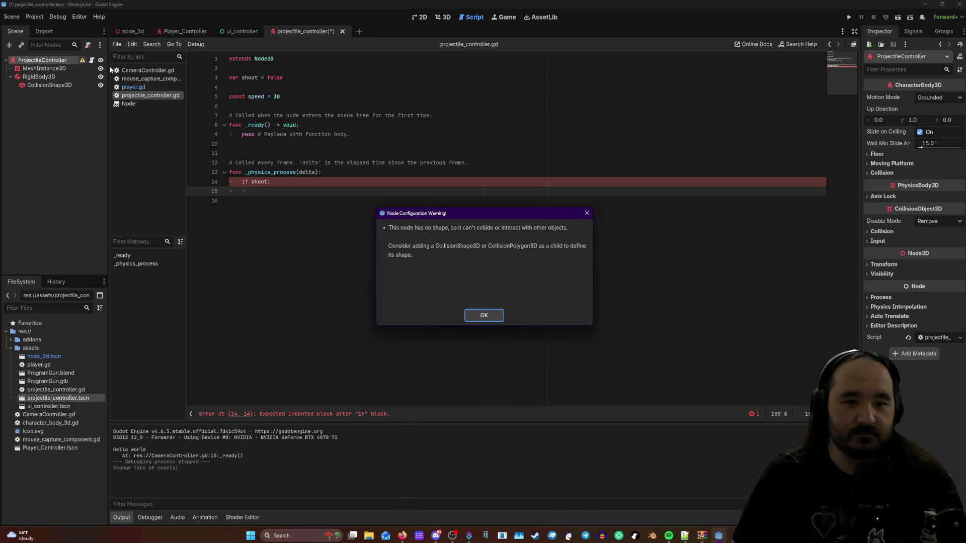
{"action": "left_click", "coordinate": [486, 317]}
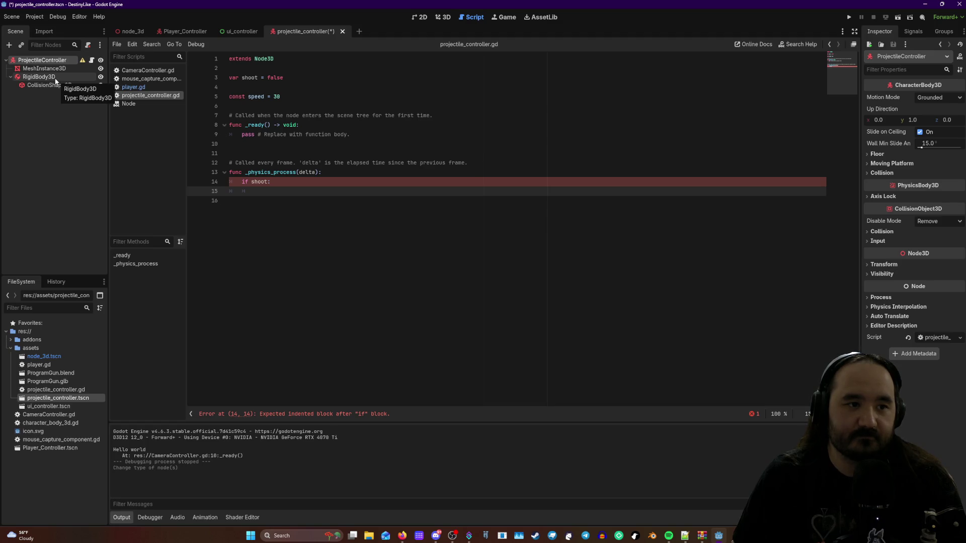
{"action": "left_click_drag", "start_coordinate": [52, 85], "coordinate": [83, 63]}
- Delete the RigidBody3D node from the projectile scene
{"action": "left_click", "coordinate": [56, 78]}
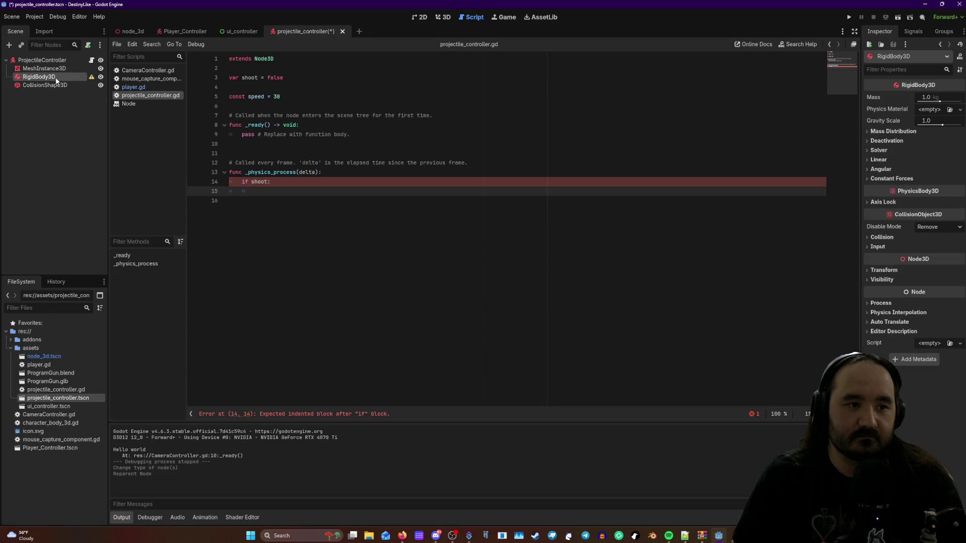
{"action": "double_click", "coordinate": [49, 79]}
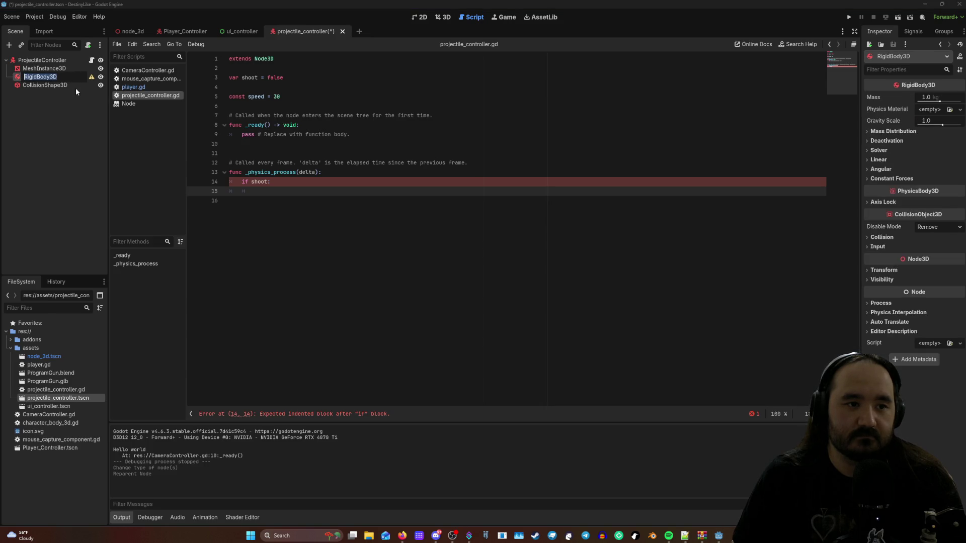
{"action": "key", "text": "Escape"}
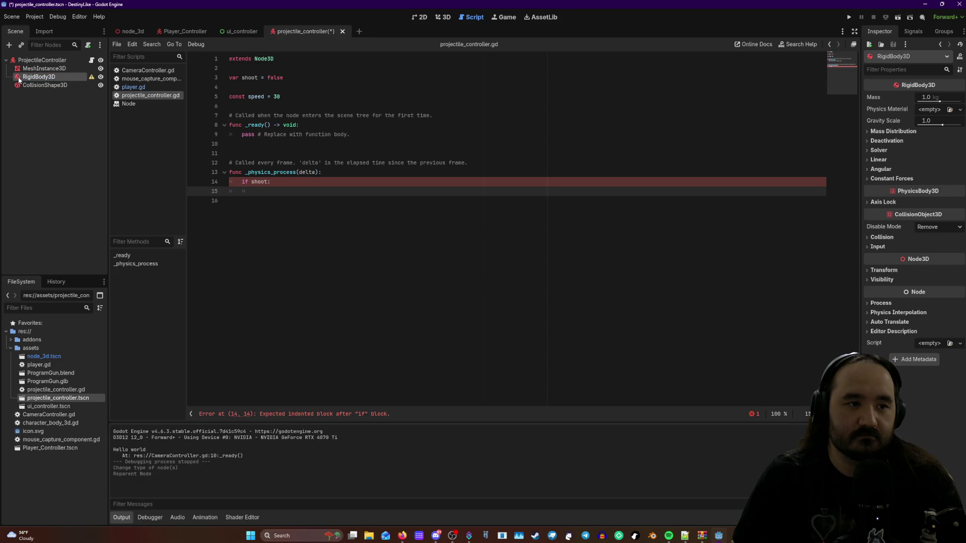
{"action": "right_click", "coordinate": [19, 79]}
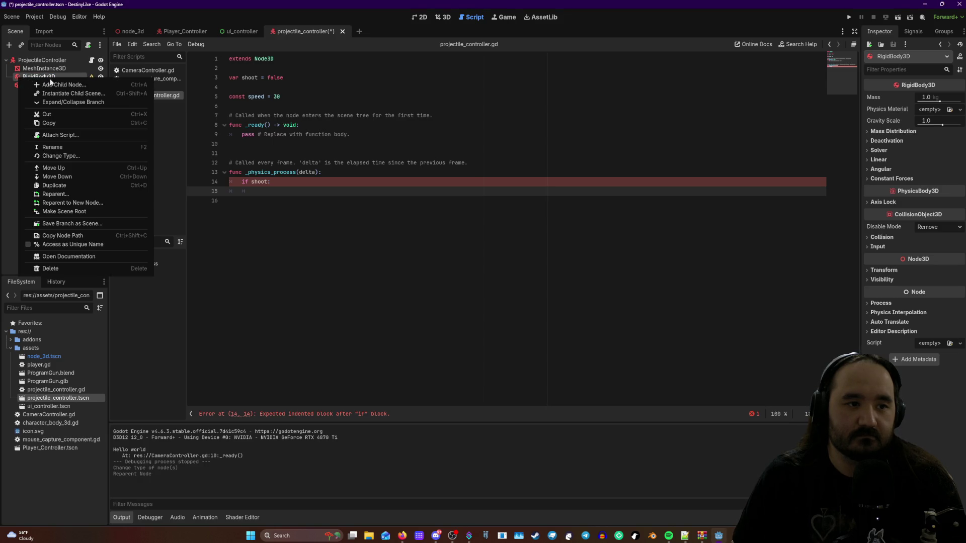
{"action": "left_click", "coordinate": [51, 250]}
{"action": "left_click", "coordinate": [463, 279]}
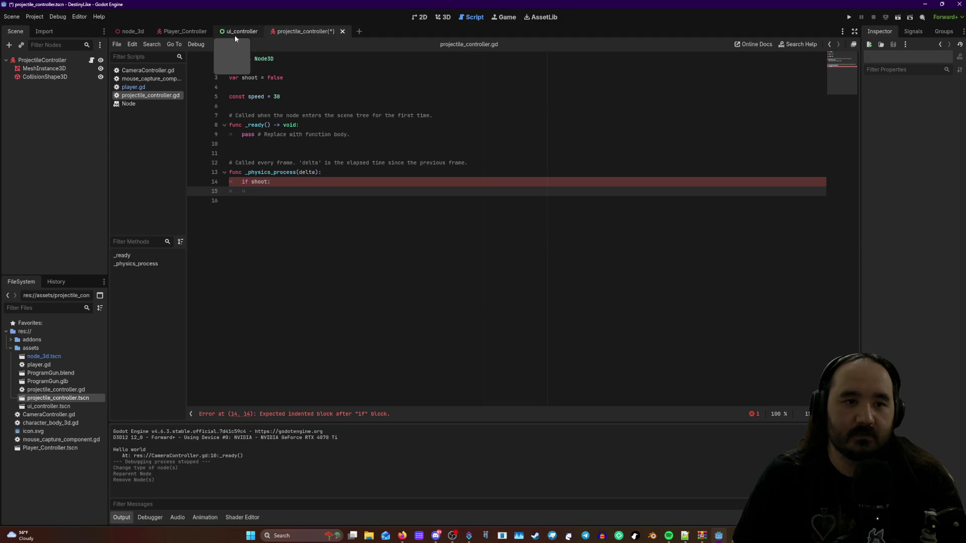
- In the 3D view, inspect MeshInstance3D, ProjectileController and CollisionShape3D, then switch to Player_Controller
{"action": "left_click", "coordinate": [443, 17]}
{"action": "left_click", "coordinate": [45, 68]}
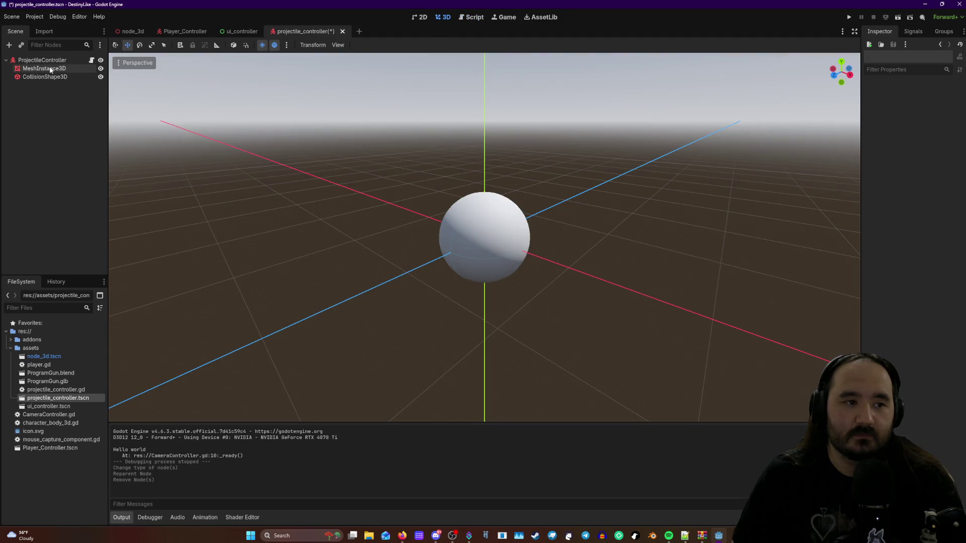
{"action": "left_click", "coordinate": [51, 60]}
{"action": "left_click", "coordinate": [50, 77]}
{"action": "left_click", "coordinate": [50, 60]}
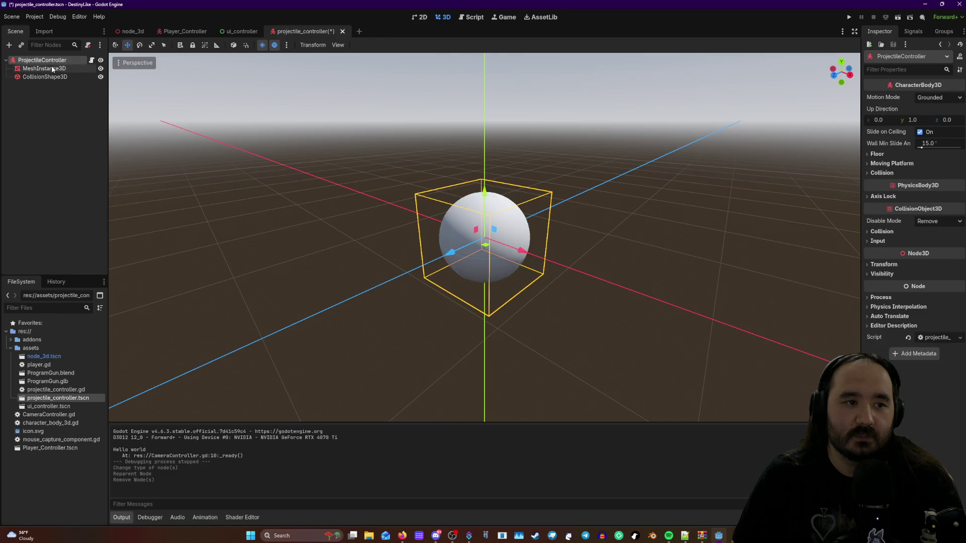
{"action": "left_click", "coordinate": [49, 69]}
{"action": "left_click", "coordinate": [50, 76]}
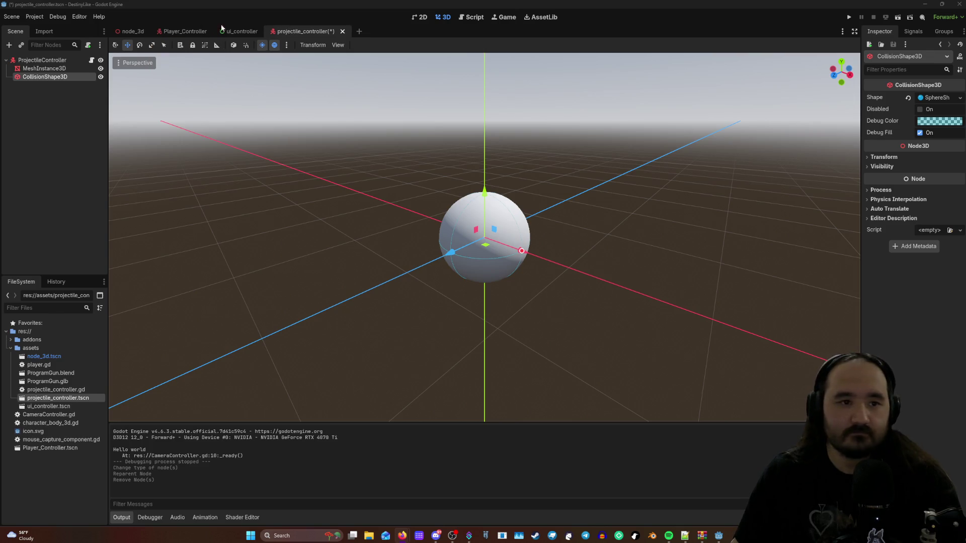
{"action": "left_click", "coordinate": [182, 31]}
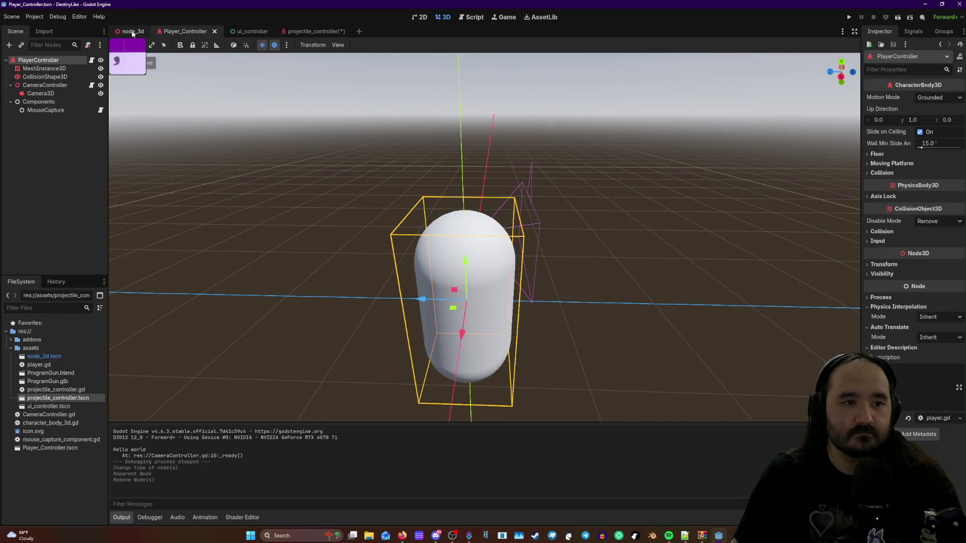
- Save all open scenes from the Scene menu
{"action": "left_click", "coordinate": [132, 32]}
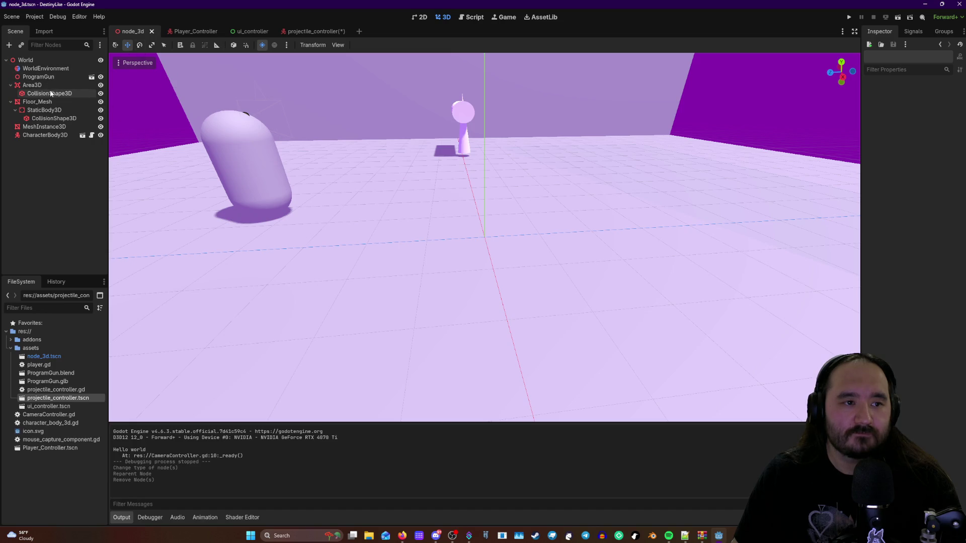
{"action": "left_click", "coordinate": [310, 32]}
{"action": "right_click", "coordinate": [35, 61]}
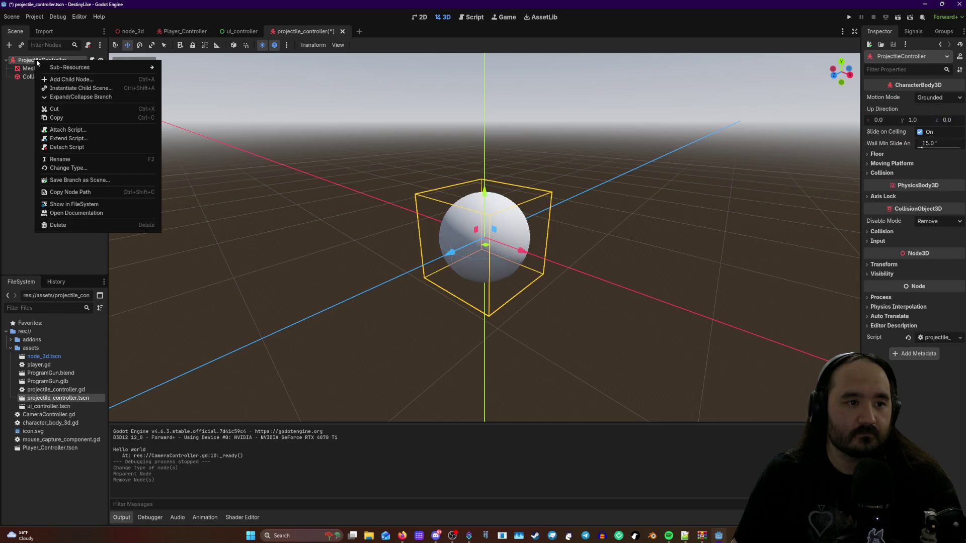
{"action": "left_click", "coordinate": [25, 19]}
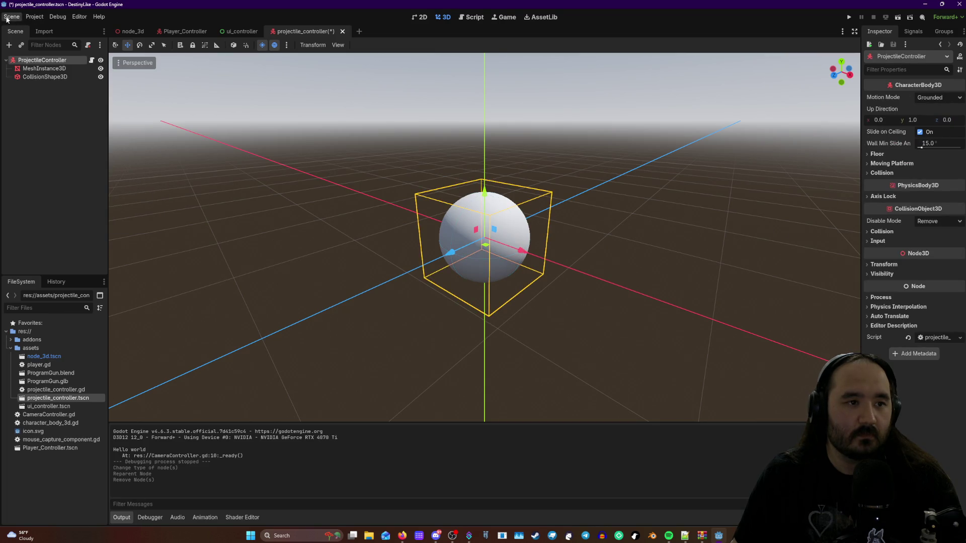
{"action": "left_click", "coordinate": [11, 17]}
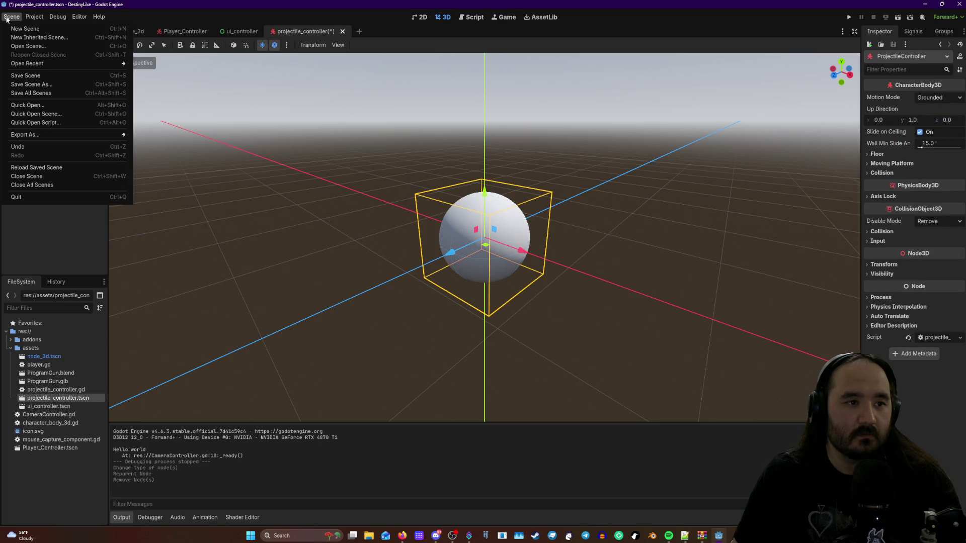
{"action": "left_click", "coordinate": [35, 93]}
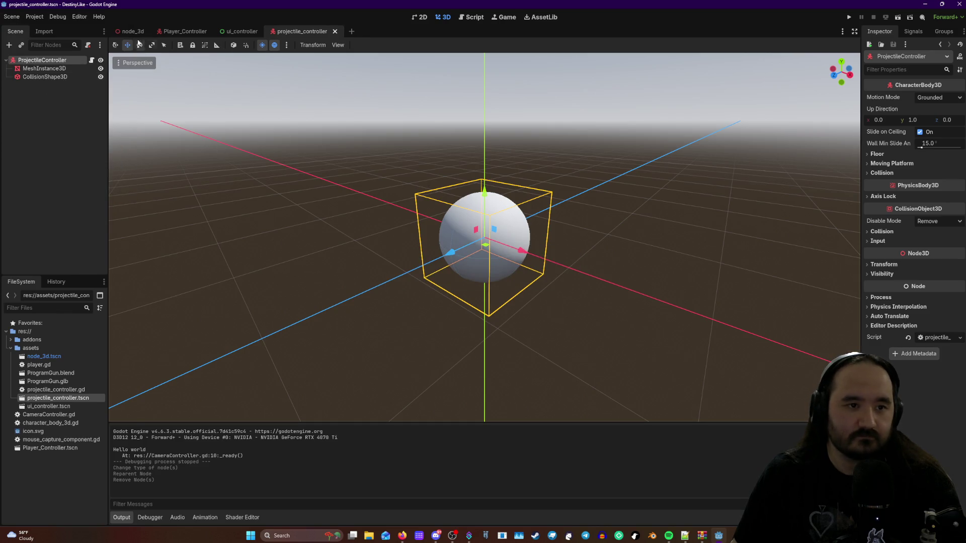
- Place a projectile_controller instance at the centre of the node_3d world and run the game
{"action": "left_click", "coordinate": [133, 31]}
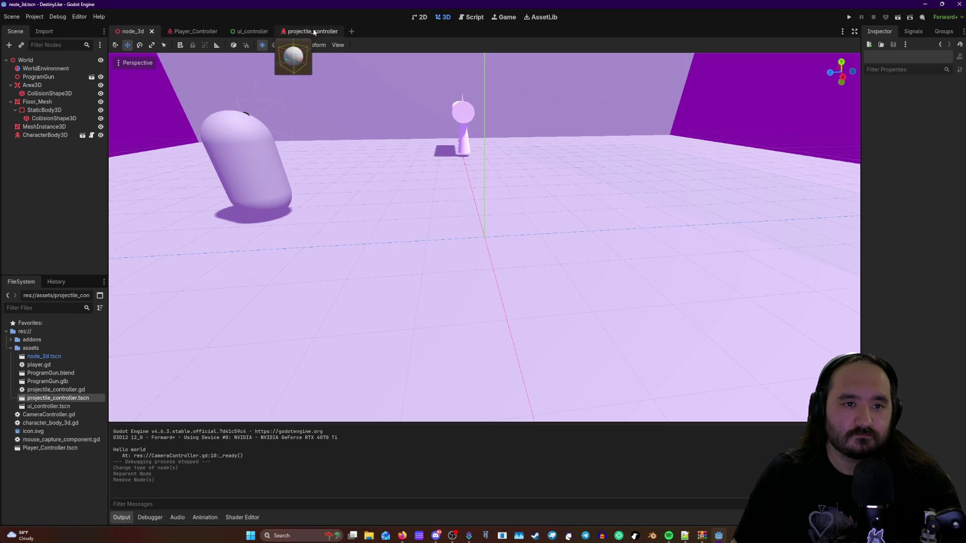
{"action": "mouse_move", "coordinate": [38, 401]}
{"action": "left_mouse_down"}
{"action": "mouse_move", "coordinate": [179, 252]}
{"action": "mouse_move", "coordinate": [383, 229]}
{"action": "left_mouse_up"}
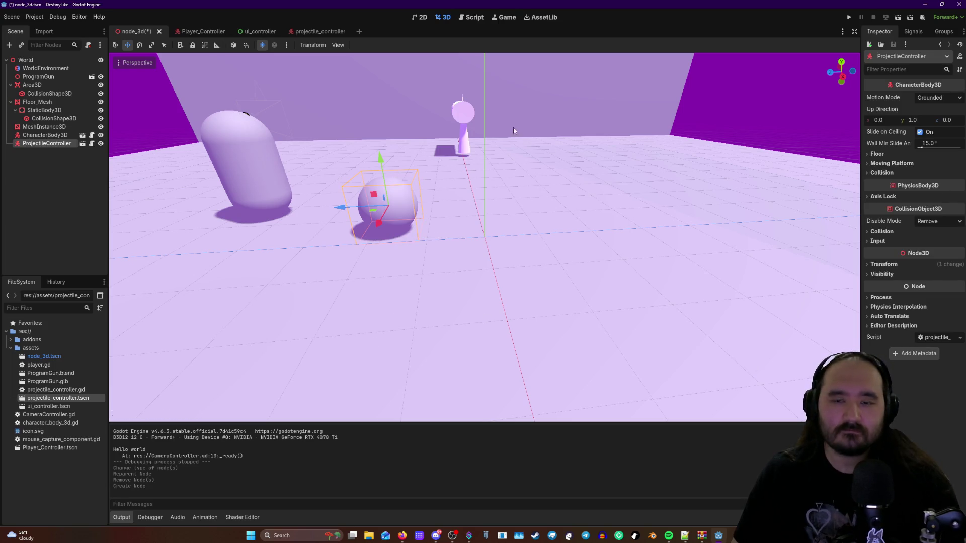
{"action": "left_click", "coordinate": [848, 17]}
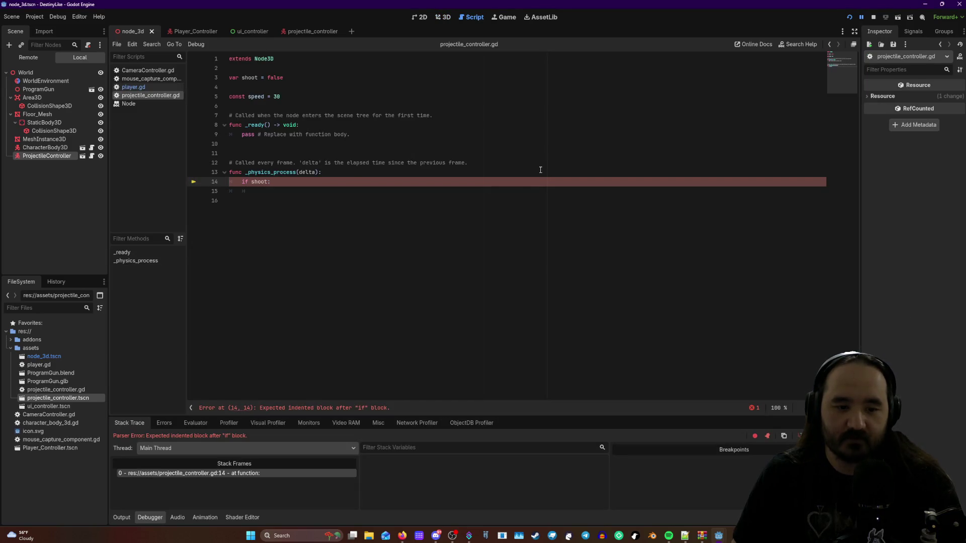
- Replace the unfinished 'if shoot:' line with pass on line 14
{"action": "left_click_drag", "start_coordinate": [296, 187], "coordinate": [224, 183]}
{"action": "key", "text": "BackSpace"}
{"action": "key", "text": "BackSpace"}
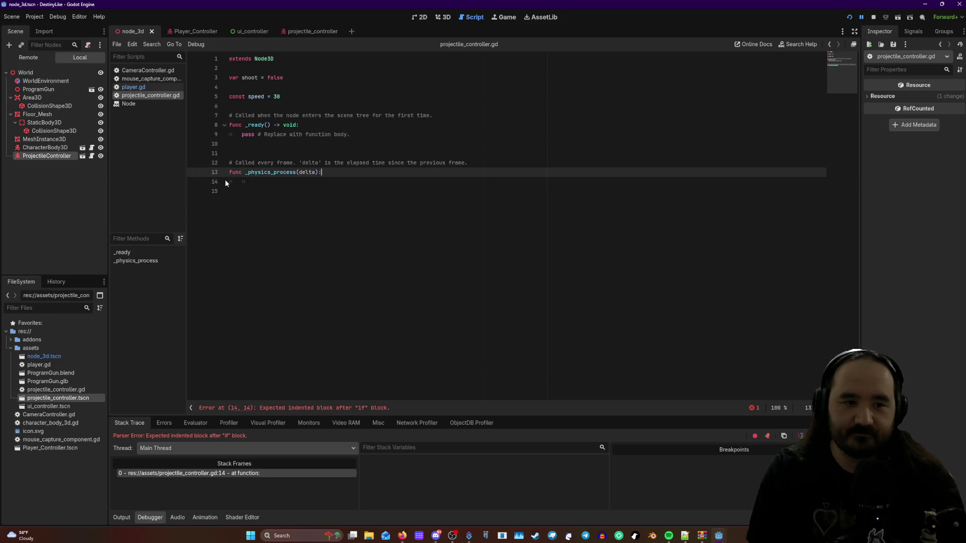
{"action": "left_click", "coordinate": [284, 186]}
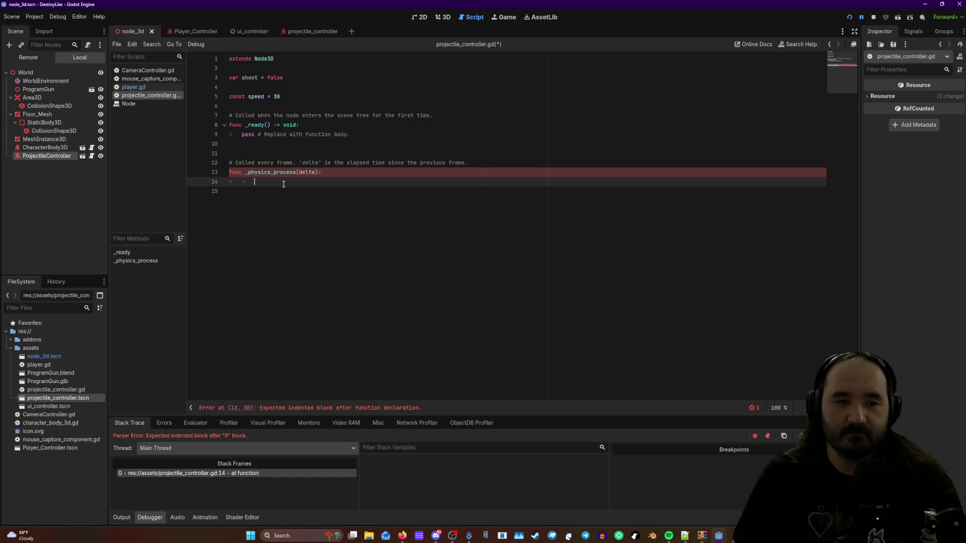
{"action": "type", "text": "pass"}
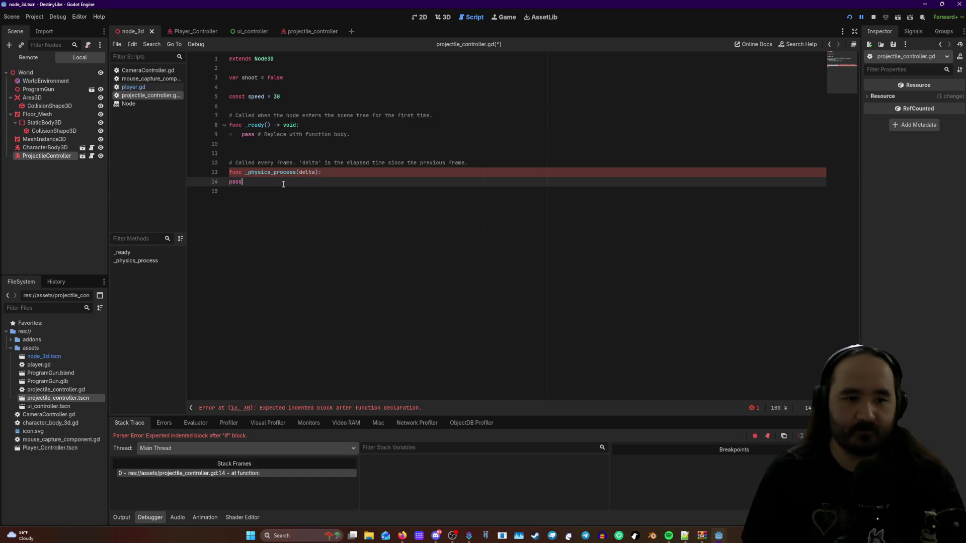
{"action": "left_click", "coordinate": [438, 209]}
- Indent pass under _physics_process, then save and run the game
{"action": "left_click", "coordinate": [508, 172]}
{"action": "left_click", "coordinate": [503, 134]}
{"action": "left_click", "coordinate": [468, 162]}
{"action": "left_click", "coordinate": [348, 172]}
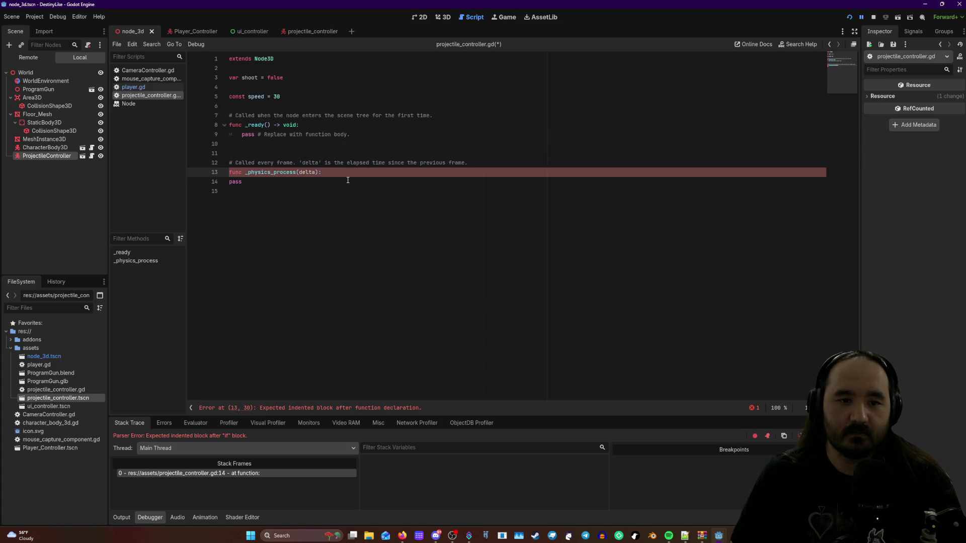
{"action": "left_click", "coordinate": [247, 184]}
{"action": "key", "text": "Tab"}
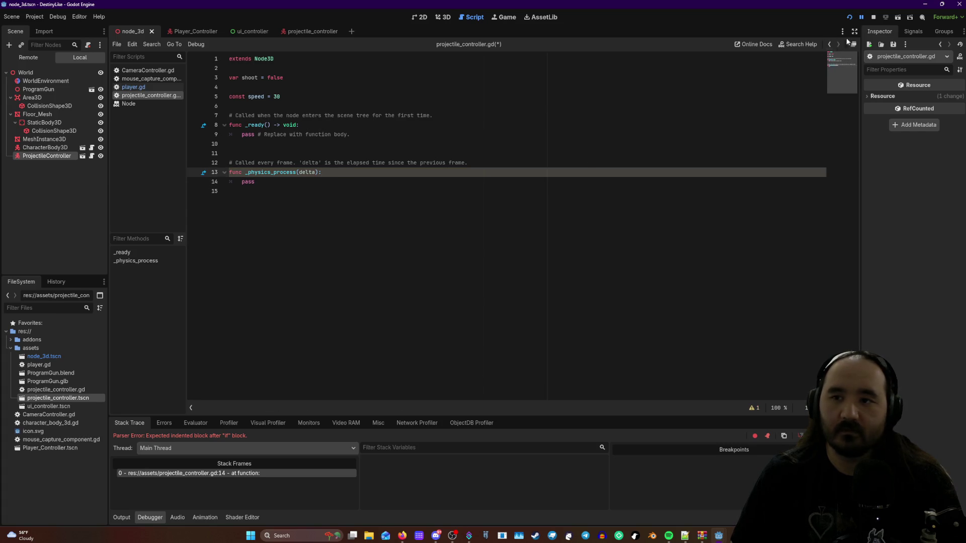
{"action": "left_click", "coordinate": [849, 16]}
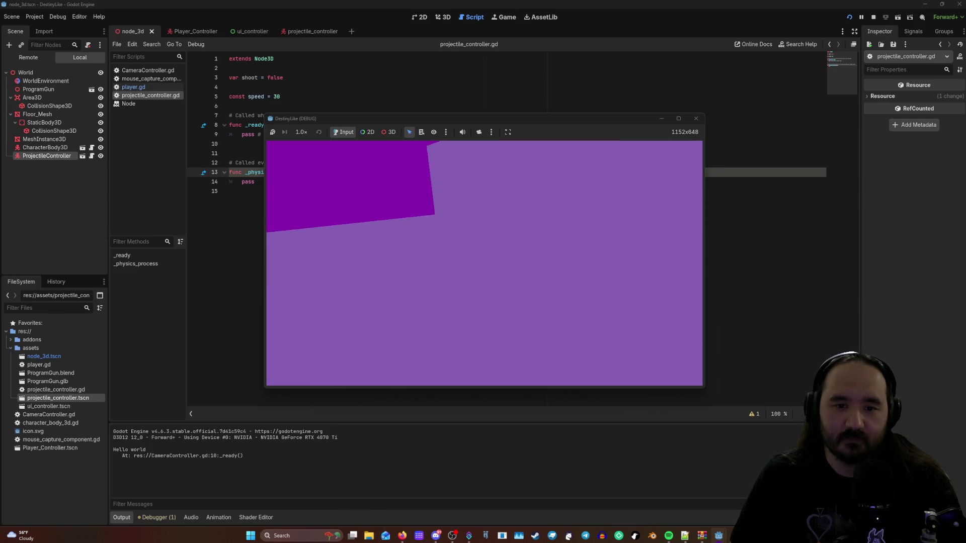
- Stop the game, open projectile_controller.gd from the projectile_controller scene, and select lines 9–14
{"action": "key", "text": "F8"}
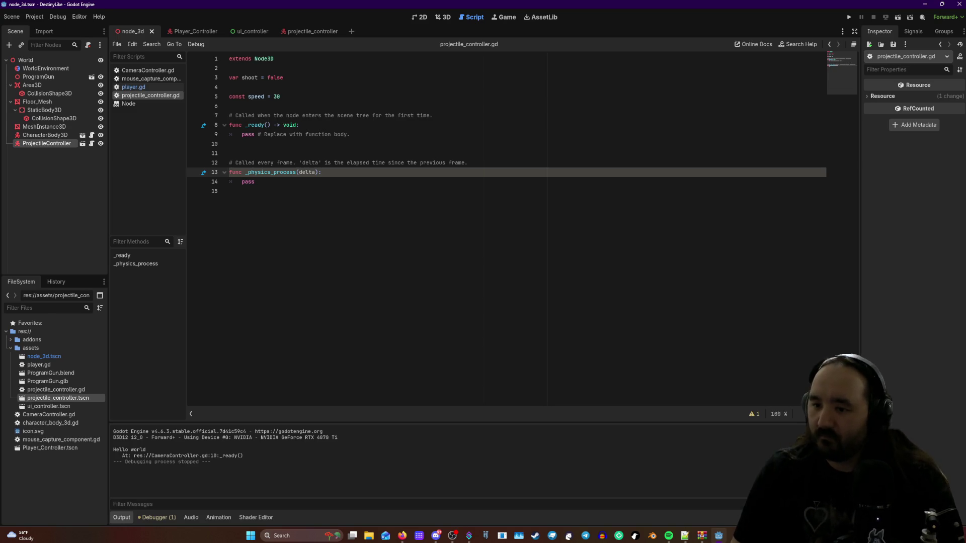
{"action": "key", "text": "alt+Tab"}
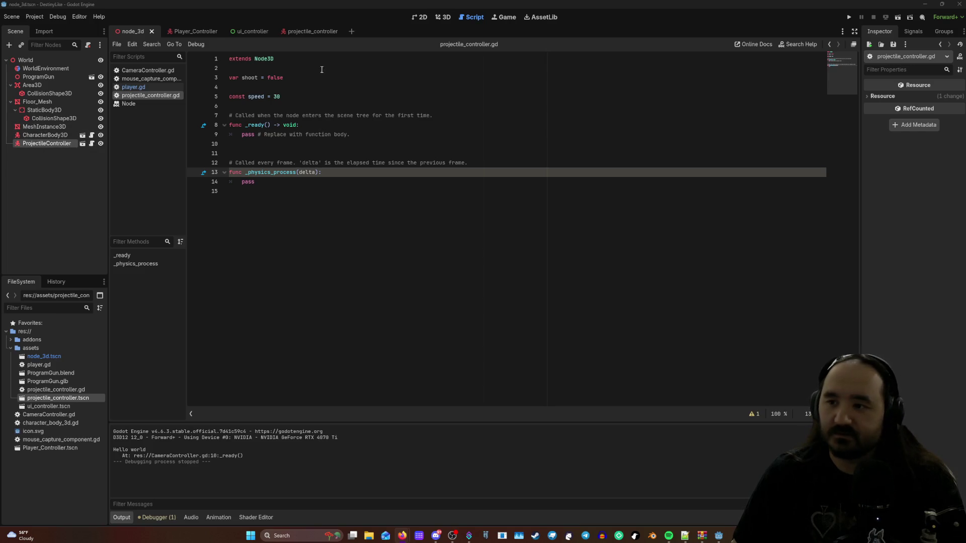
{"action": "left_click", "coordinate": [305, 31]}
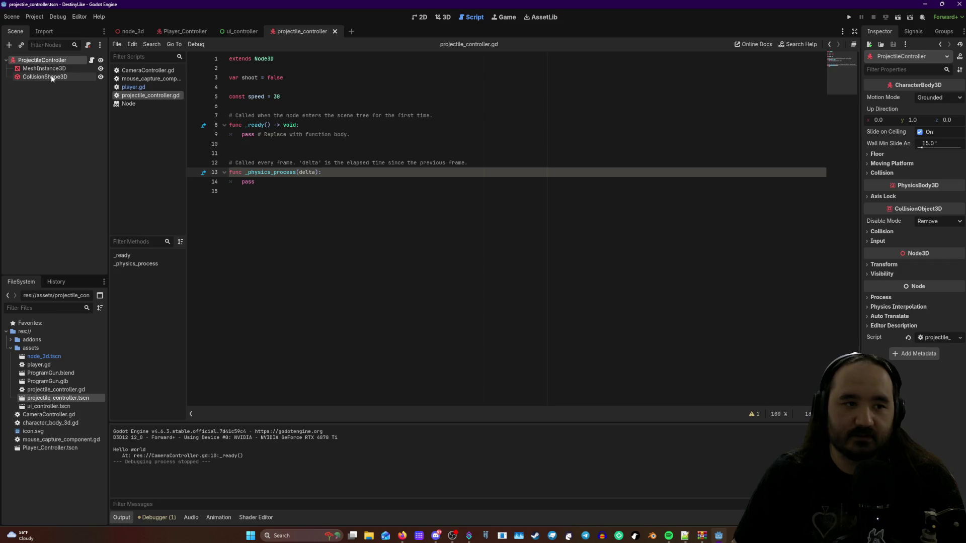
{"action": "left_click", "coordinate": [93, 60]}
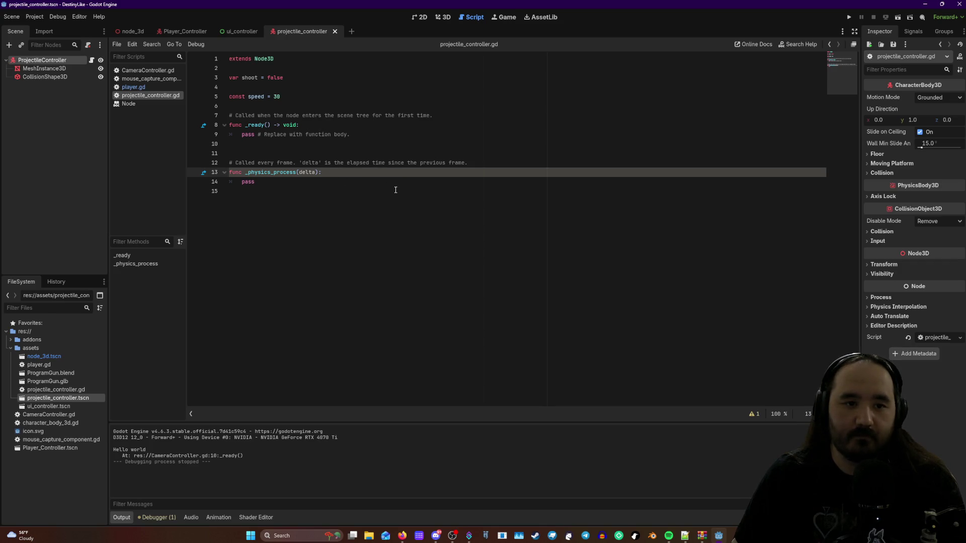
{"action": "left_click_drag", "start_coordinate": [378, 184], "coordinate": [239, 134]}
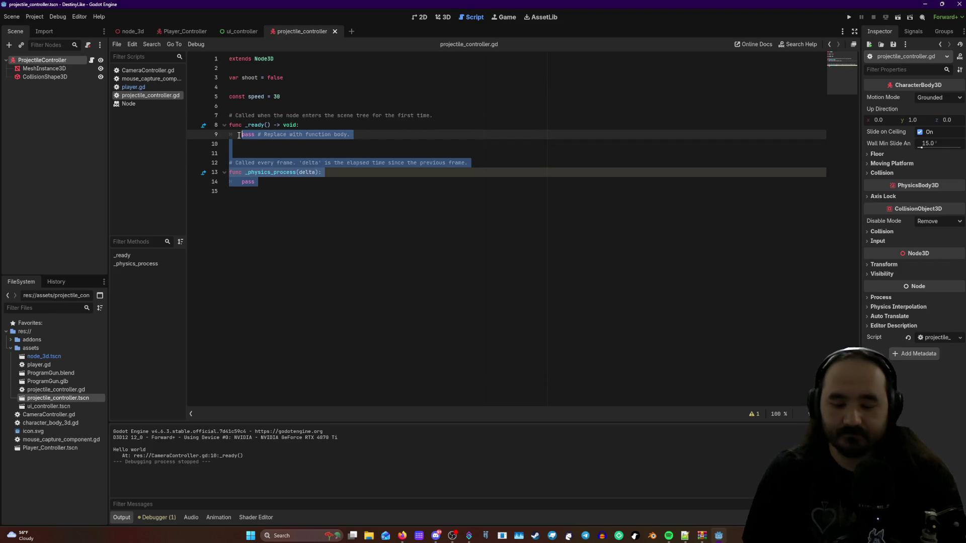
- Delete the _physics_process code, try an Input.is check on line 10, then erase it
{"action": "key", "text": "BackSpace"}
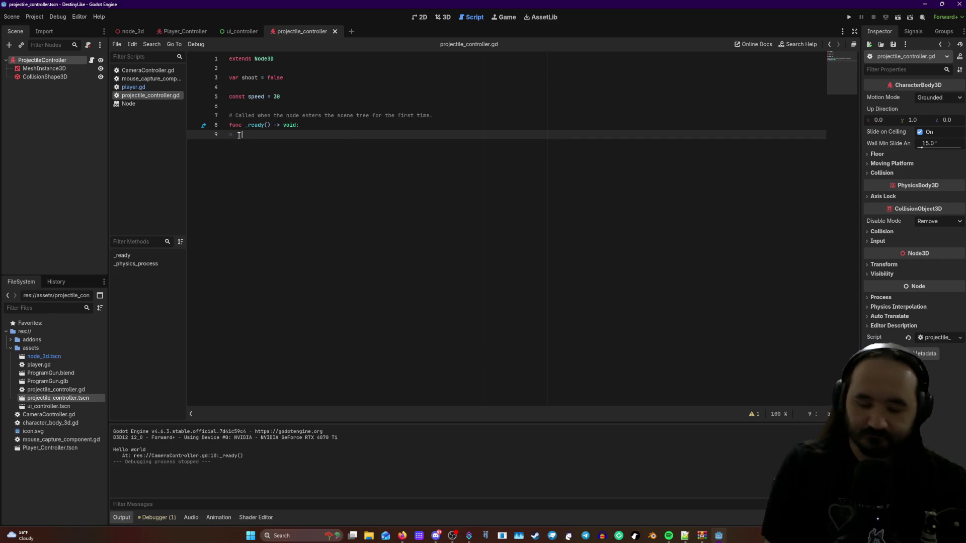
{"action": "type", "text": "if"}
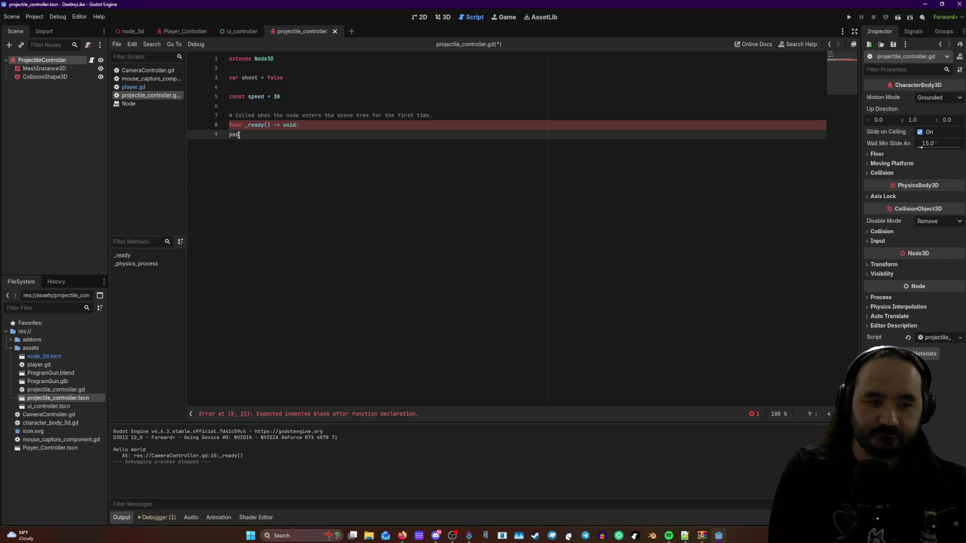
{"action": "type", "text": "s"}
{"action": "key", "text": "Return"}
{"action": "type", "text": "if"}
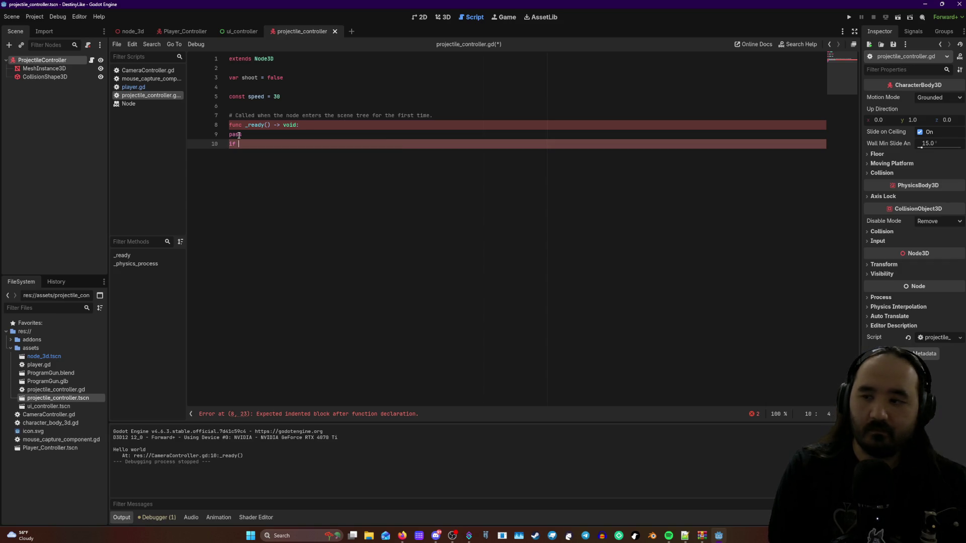
{"action": "type", "text": "Input"}
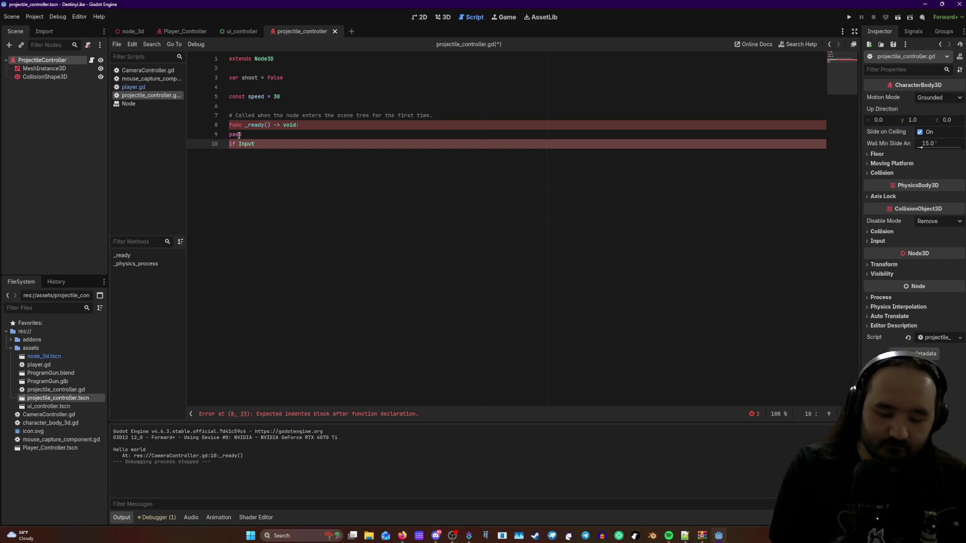
{"action": "type", "text": ".isa"}
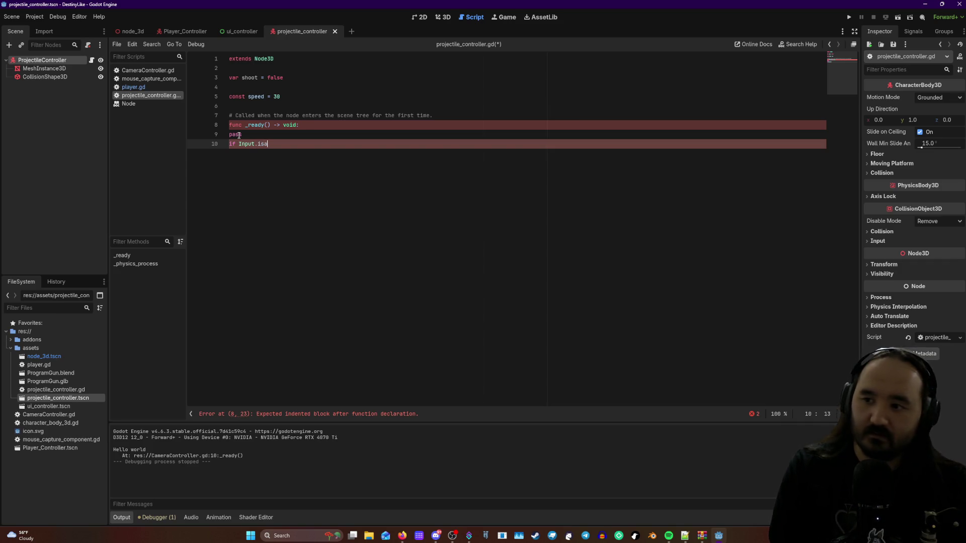
{"action": "key", "text": "BackSpace"}
{"action": "key", "text": "BackSpace"}
{"action": "type", "text": "_ac"}
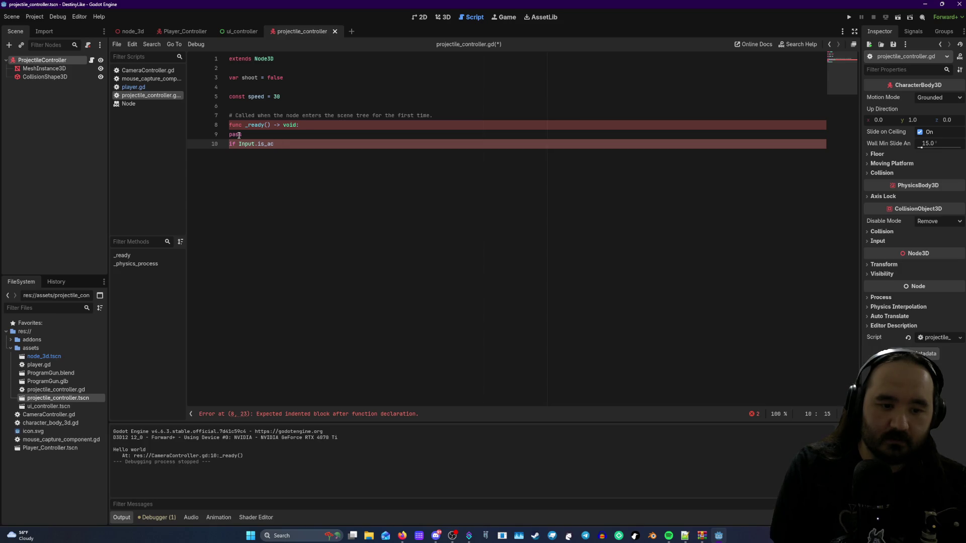
{"action": "key", "text": "BackSpace"}
{"action": "key", "text": "BackSpace"}
{"action": "key", "text": "BackSpace"}
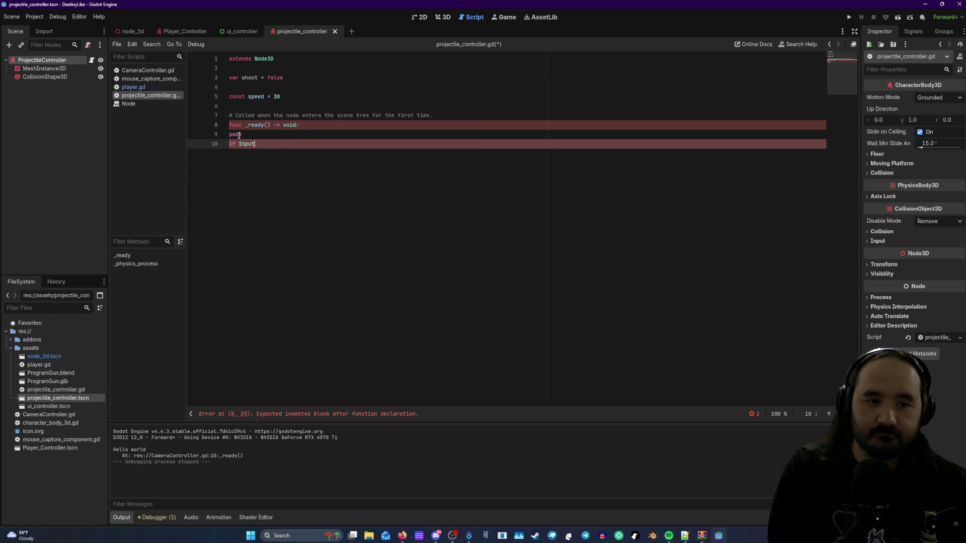
{"action": "key", "text": "BackSpace"}
{"action": "key", "text": "Tab"}
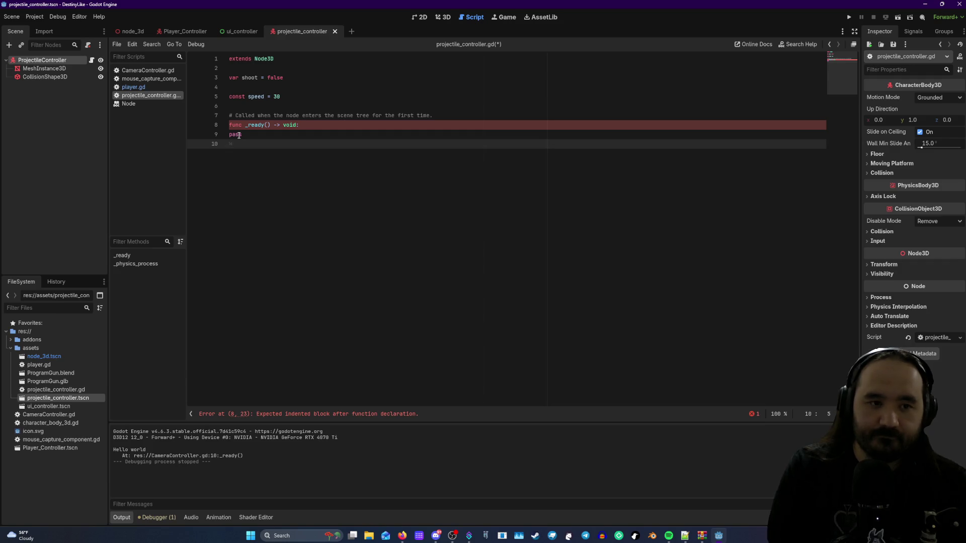
- Indent pass under _ready, leaving an 'if' on line 10
{"action": "type", "text": "if"}
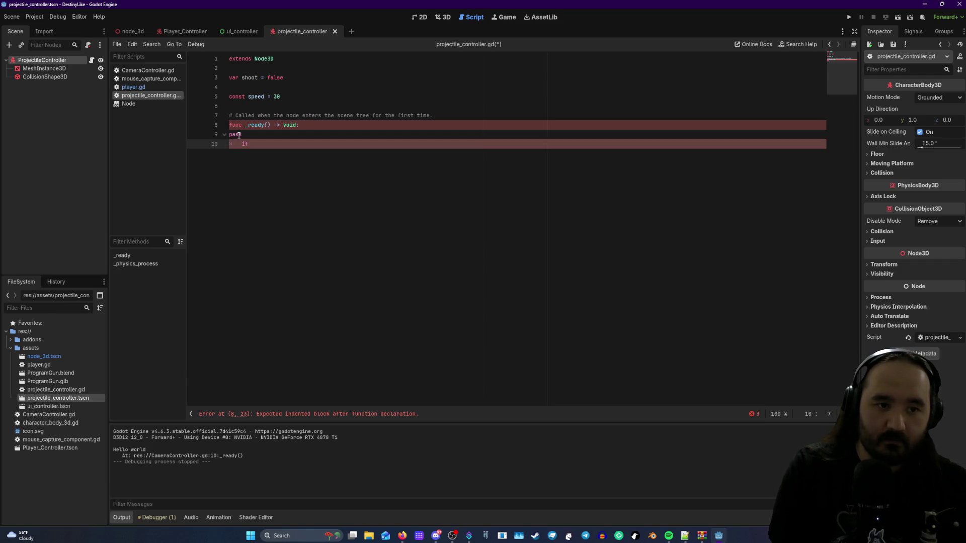
{"action": "key", "text": "BackSpace"}
{"action": "key", "text": "BackSpace"}
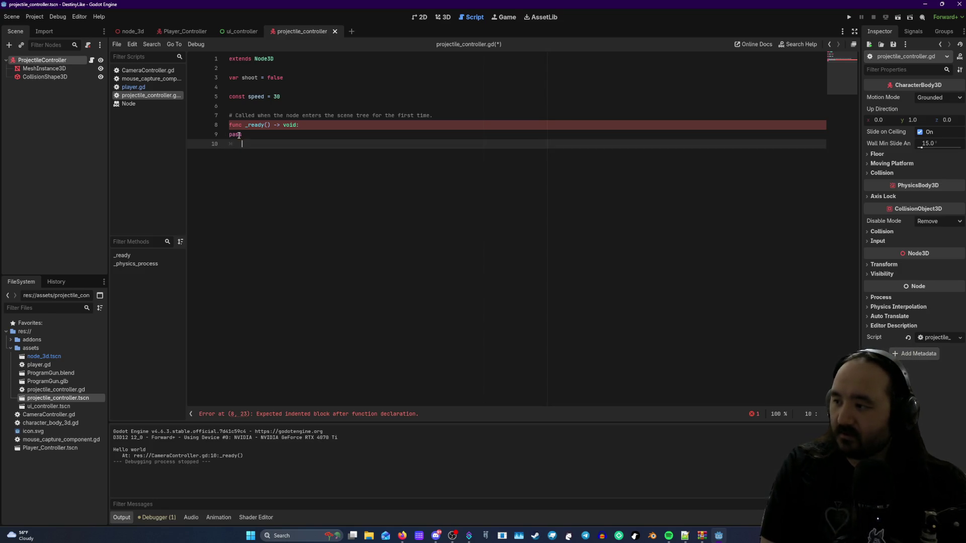
{"action": "type", "text": "if"}
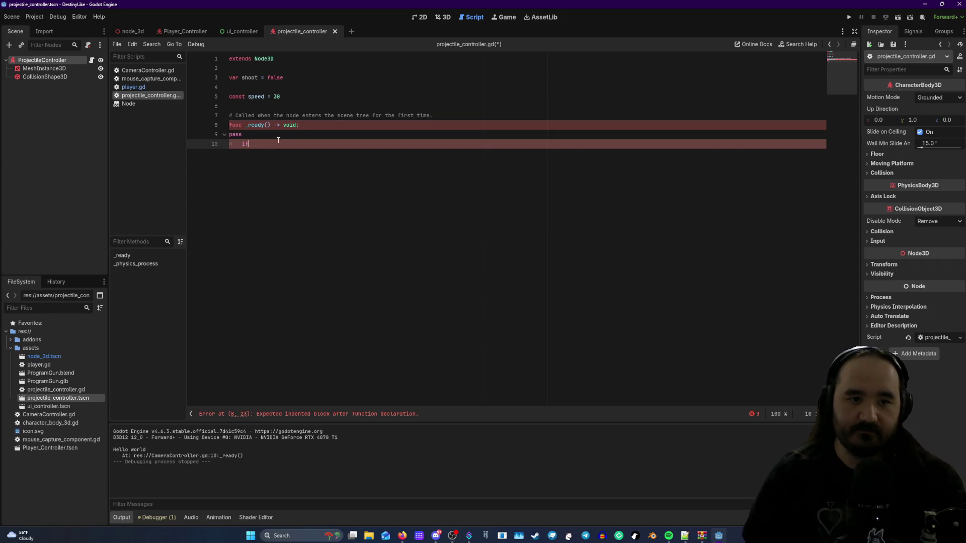
{"action": "left_click", "coordinate": [308, 126]}
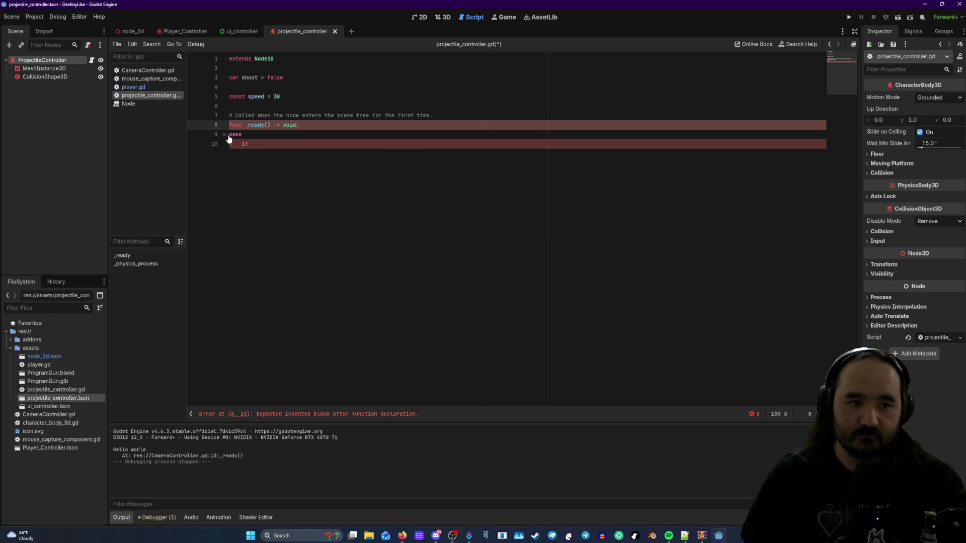
{"action": "left_click", "coordinate": [250, 141]}
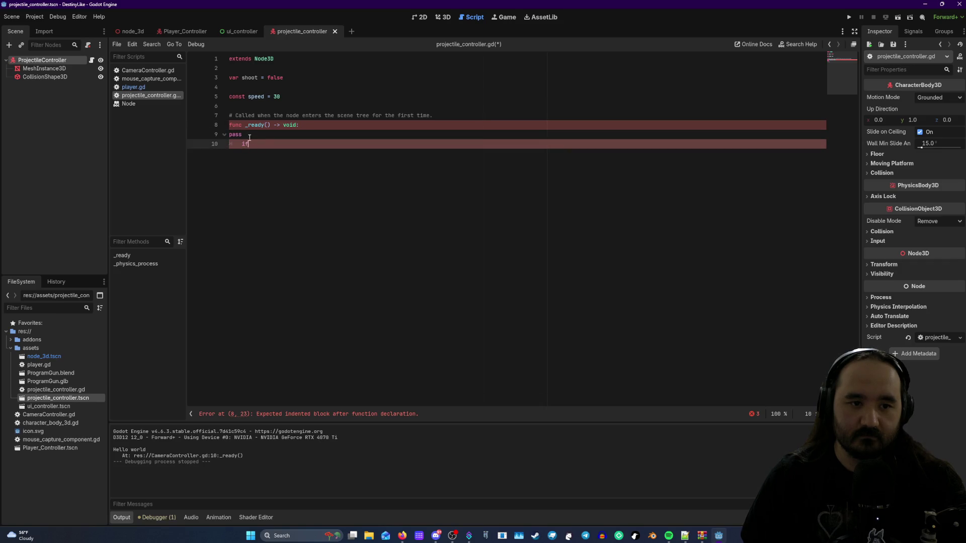
{"action": "left_click", "coordinate": [250, 138]}
{"action": "key", "text": "Tab"}
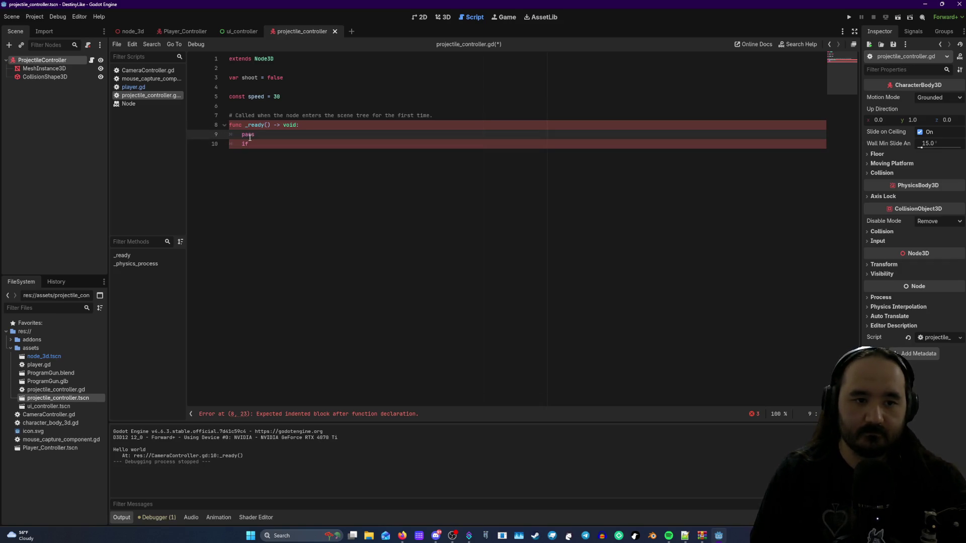
- Unindent the leftover if line, add a blank line above it, and trim it away
{"action": "key", "text": "Down"}
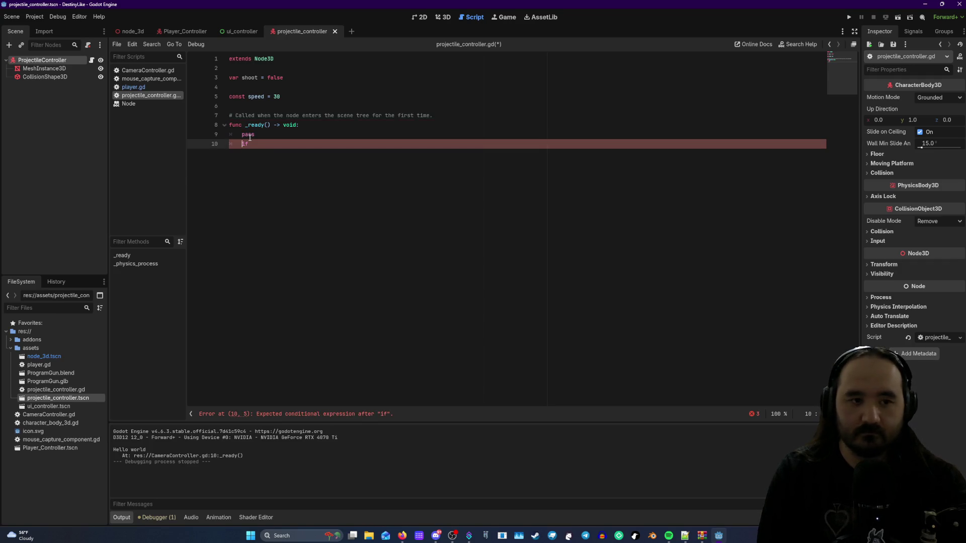
{"action": "key", "text": "BackSpace"}
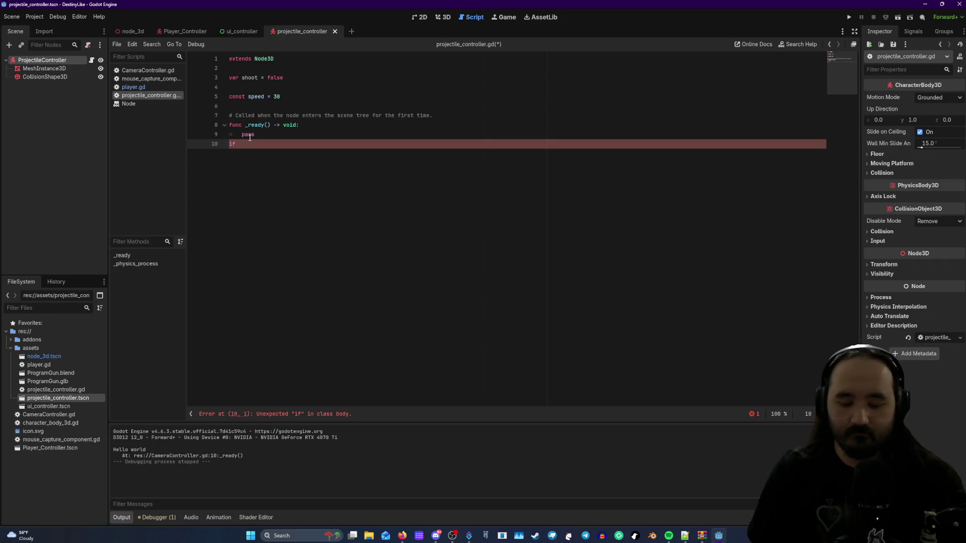
{"action": "type", "text": "va"}
{"action": "key", "text": "Escape"}
{"action": "key", "text": "BackSpace"}
{"action": "key", "text": "BackSpace"}
{"action": "key", "text": "BackSpace"}
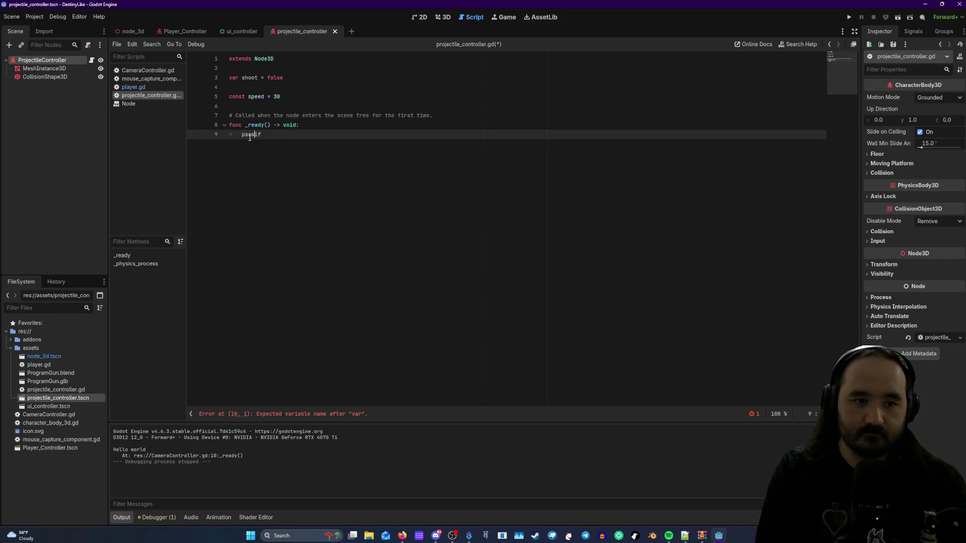
{"action": "key", "text": "Return"}
{"action": "key", "text": "BackSpace"}
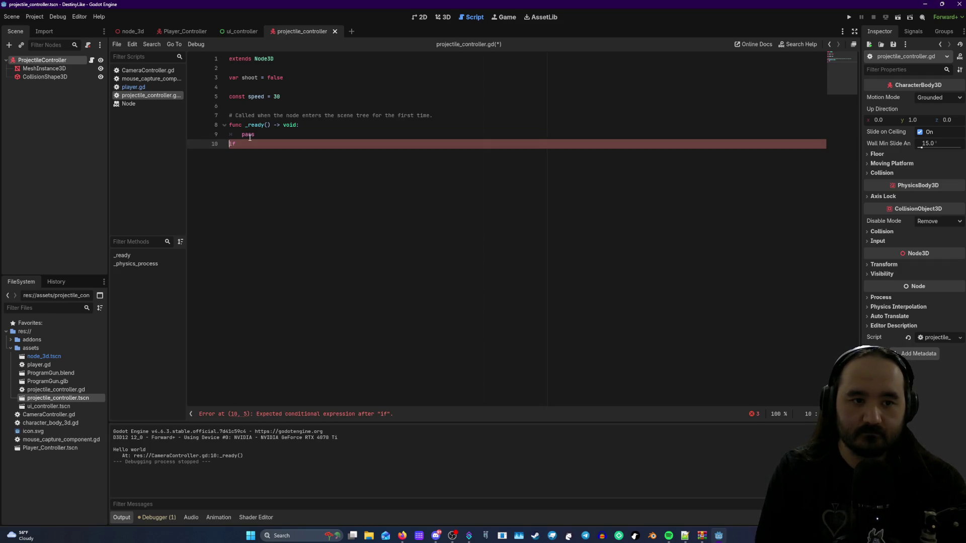
{"action": "key", "text": "Return"}
{"action": "key", "text": "BackSpace"}
{"action": "key", "text": "Return"}
{"action": "left_click", "coordinate": [263, 155]}
{"action": "key", "text": "BackSpace"}
{"action": "key", "text": "BackSpace"}
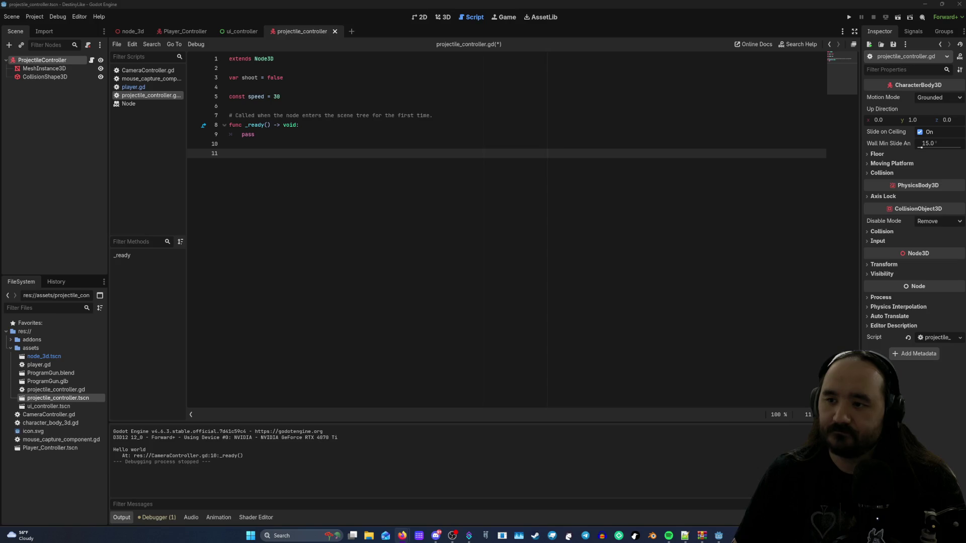
- Open player.gd from the Player_Controller scene and start a new line at its end
{"action": "left_click", "coordinate": [177, 31]}
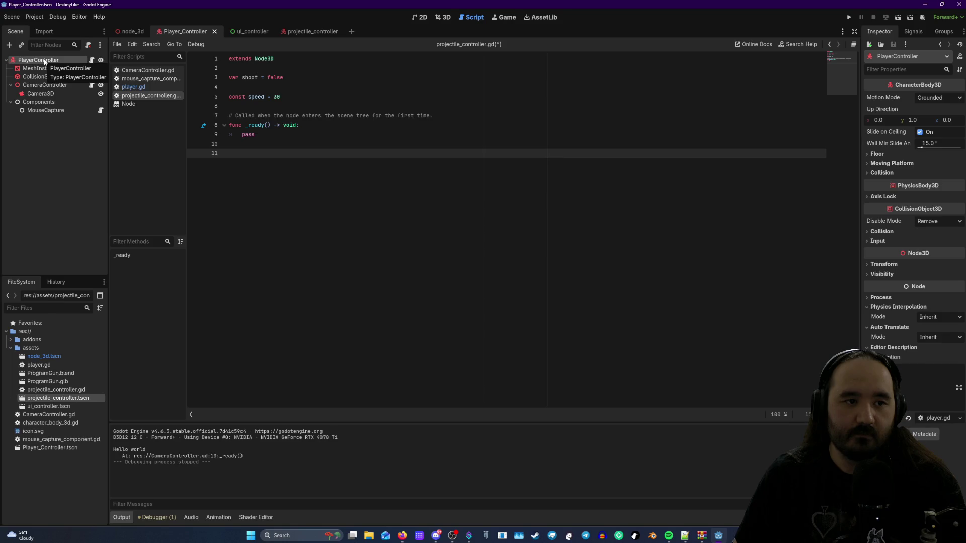
{"action": "left_click", "coordinate": [133, 87]}
{"action": "left_click", "coordinate": [346, 347]}
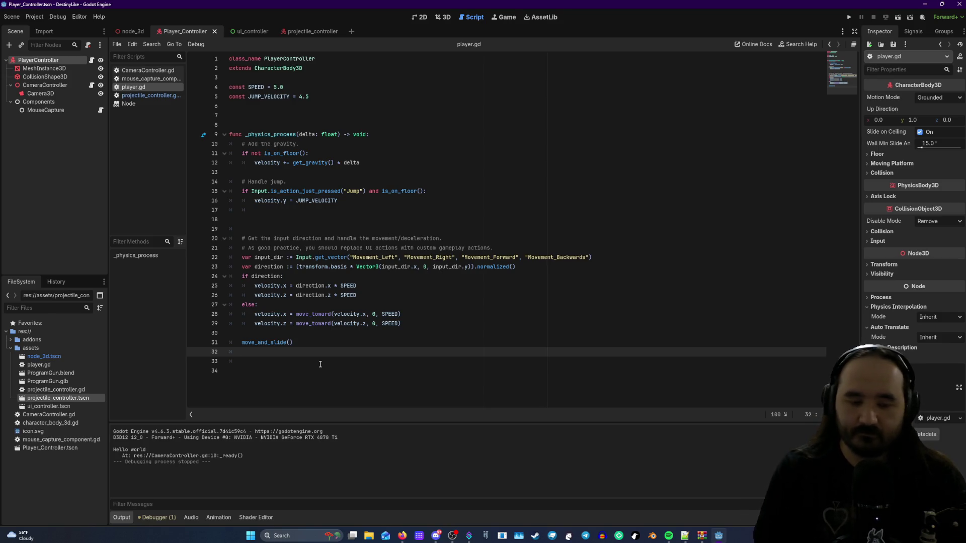
{"action": "left_click", "coordinate": [279, 363]}
{"action": "key", "text": "Return"}
- Type 'if Input' on the new line, reworking it into 'if Input.is'
{"action": "type", "text": "if"}
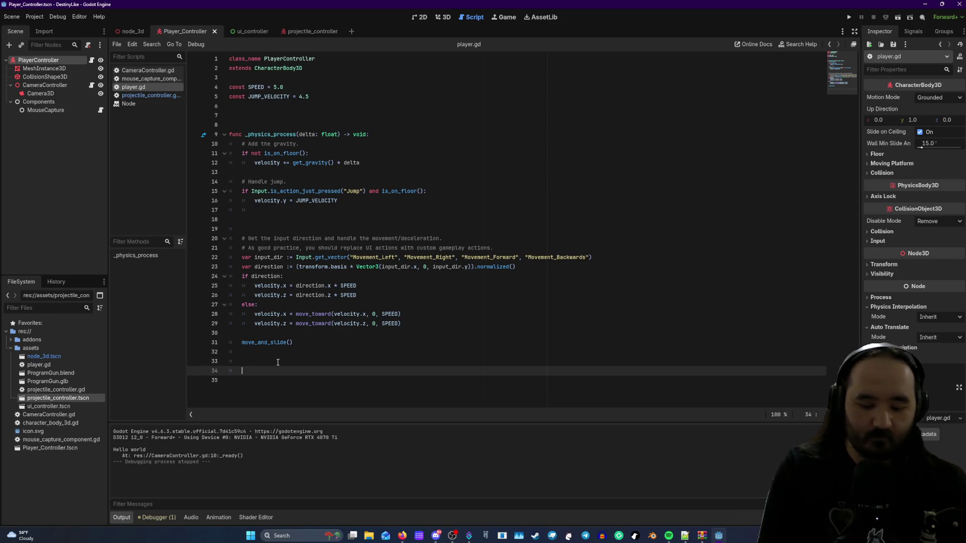
{"action": "type", "text": " IN"}
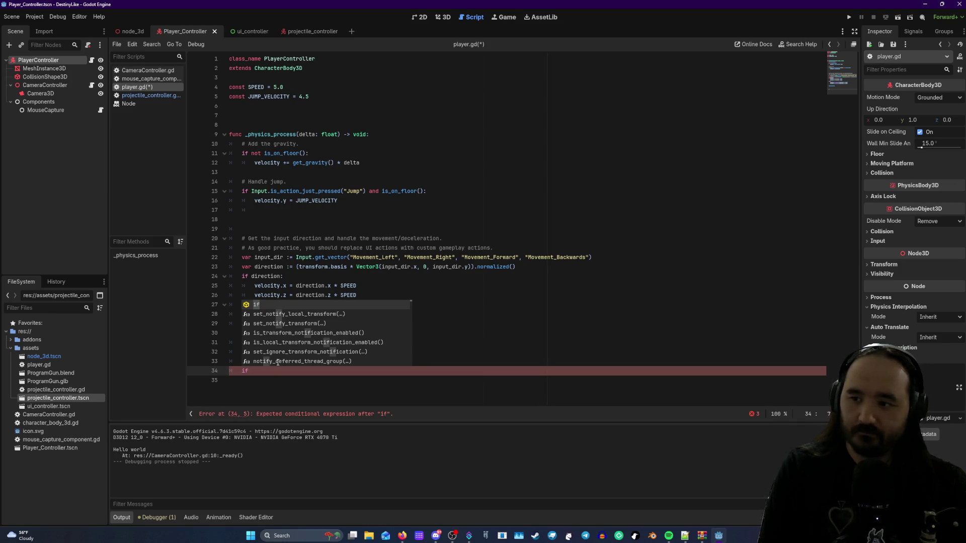
{"action": "key", "text": "BackSpace"}
{"action": "type", "text": "nput"}
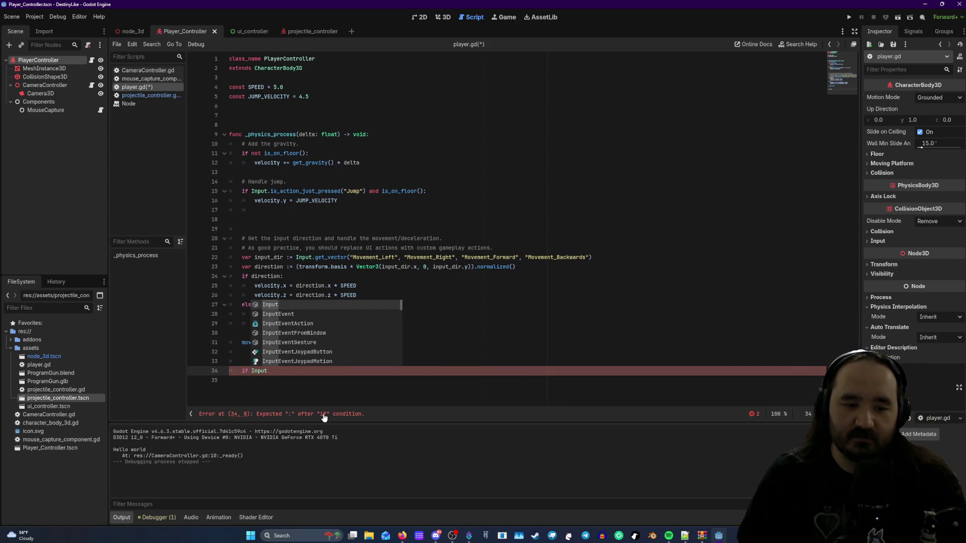
{"action": "key", "text": "Left"}
{"action": "key", "text": "Left"}
{"action": "key", "text": "Left"}
{"action": "type", "text": ":"}
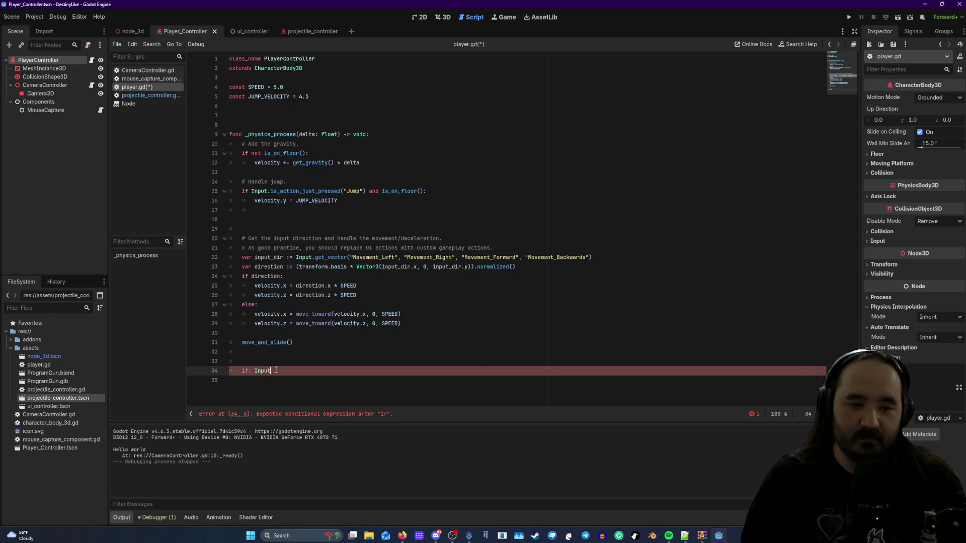
{"action": "key", "text": "BackSpace"}
{"action": "key", "text": "BackSpace"}
{"action": "key", "text": "BackSpace"}
{"action": "key", "text": "BackSpace"}
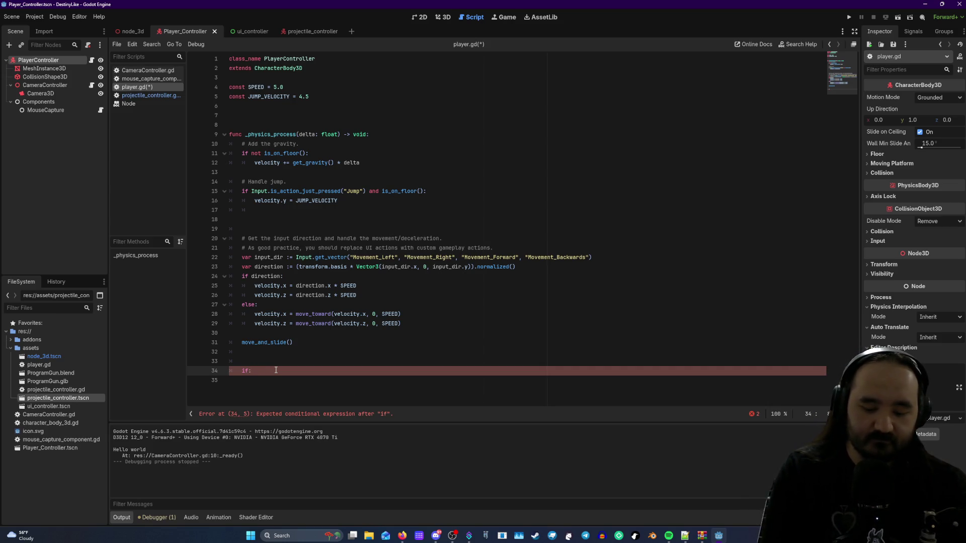
{"action": "type", "text": "In"}
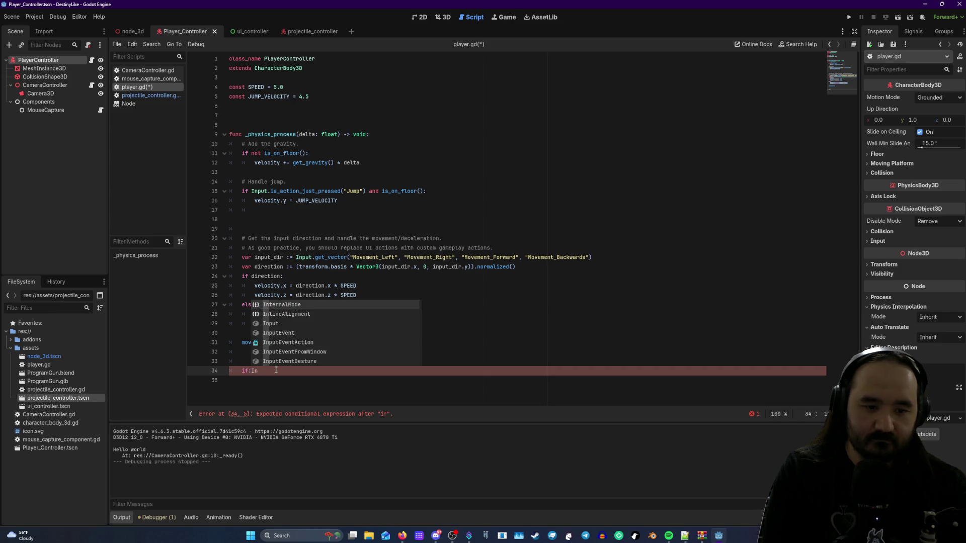
{"action": "type", "text": "put"}
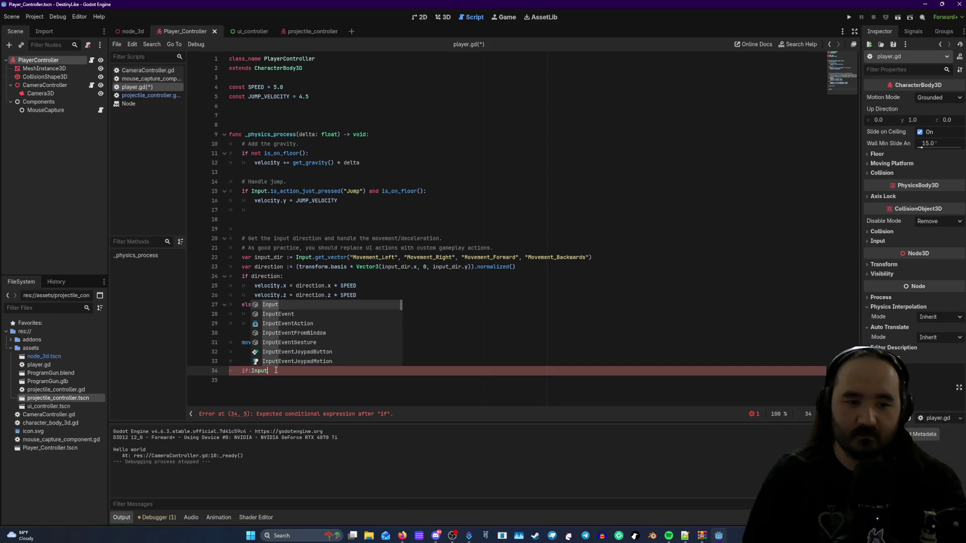
{"action": "type", "text": ".is"}
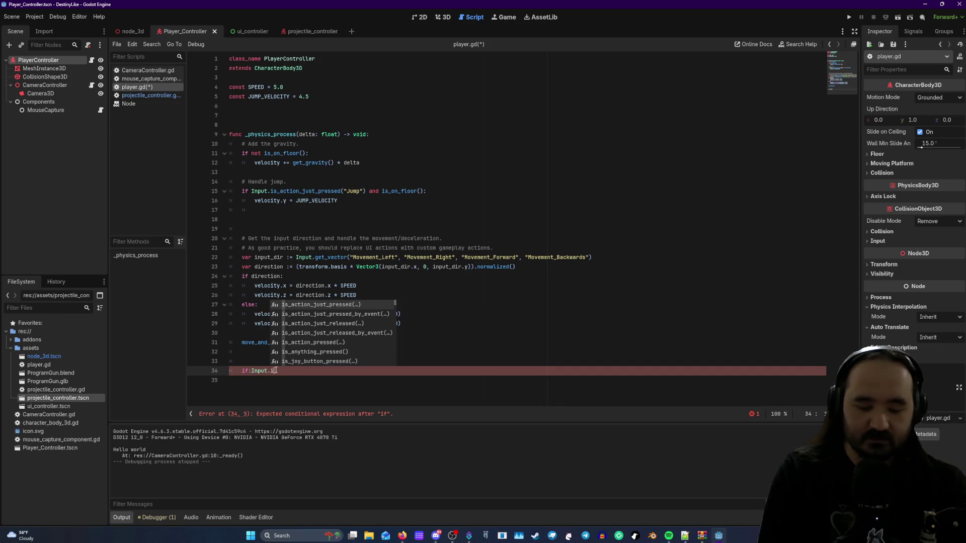
- Complete it as Input.is_action_just_pressed("Shoot"): with an indented line below, and inspect the error
{"action": "double_click", "coordinate": [333, 304]}
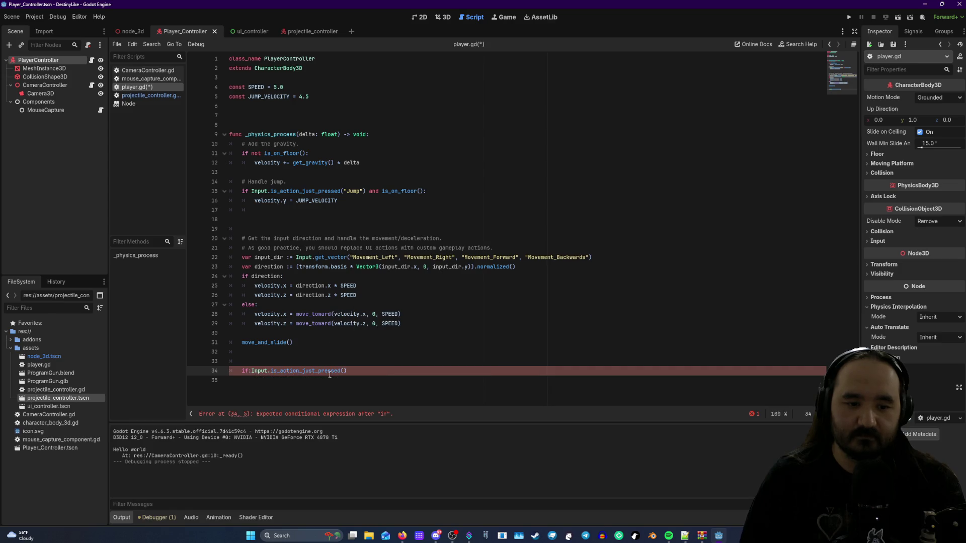
{"action": "type", "text": "\""}
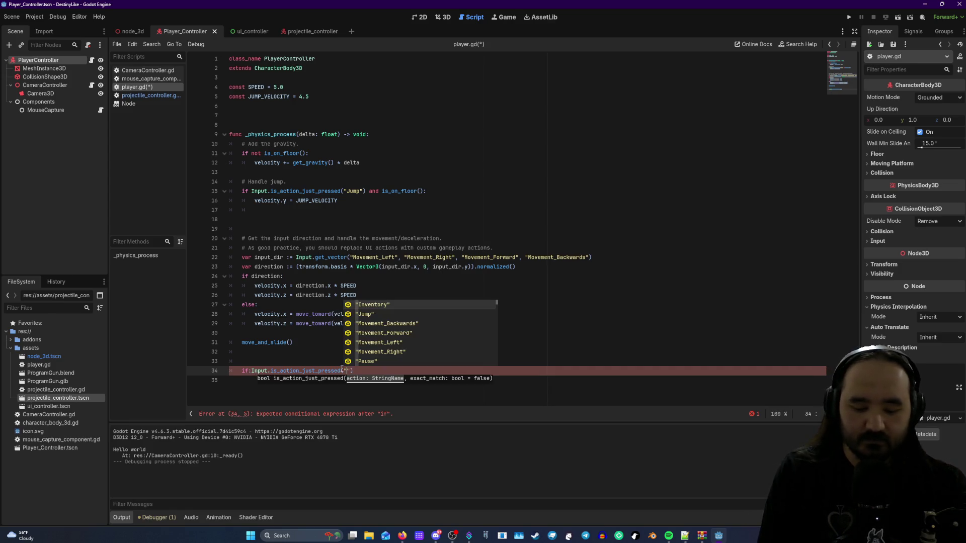
{"action": "type", "text": "sho"}
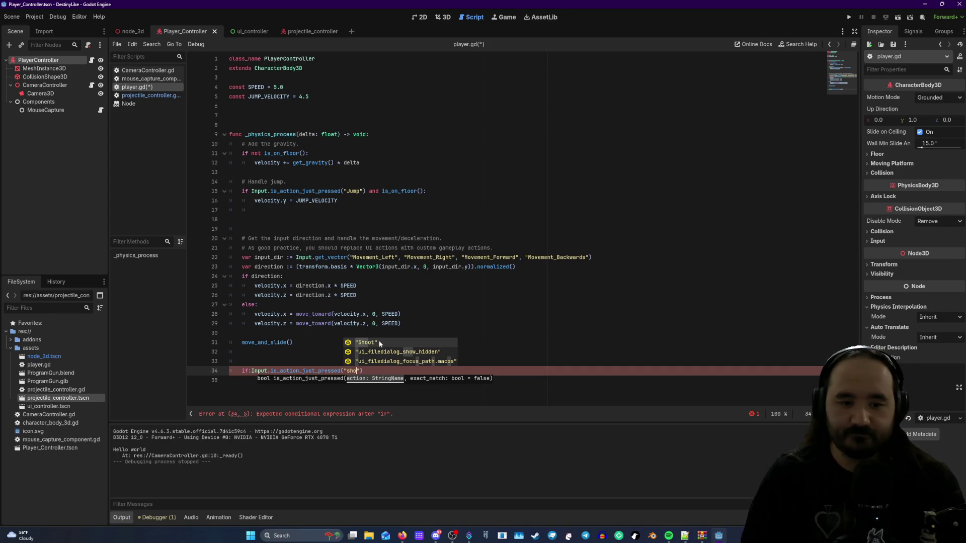
{"action": "double_click", "coordinate": [379, 343]}
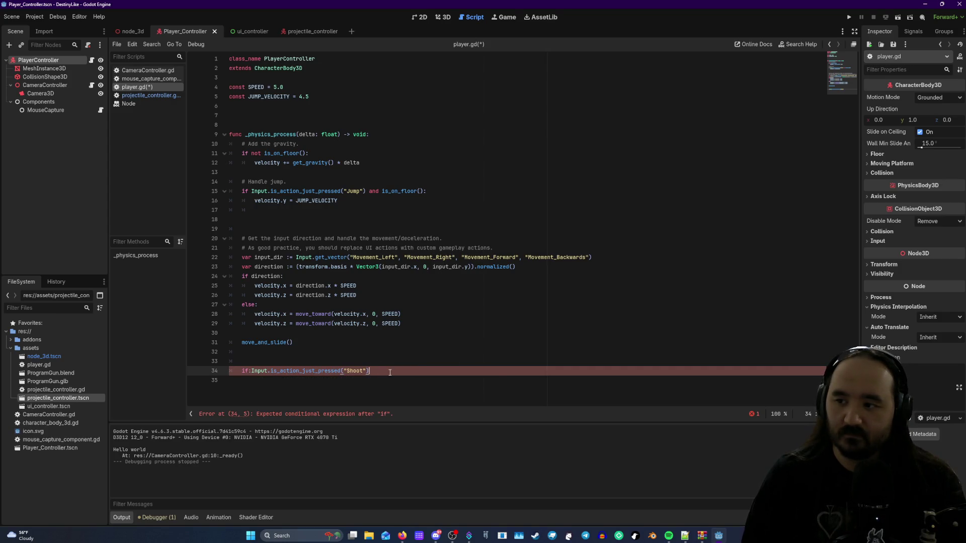
{"action": "type", "text": ":"}
{"action": "key", "text": "Return"}
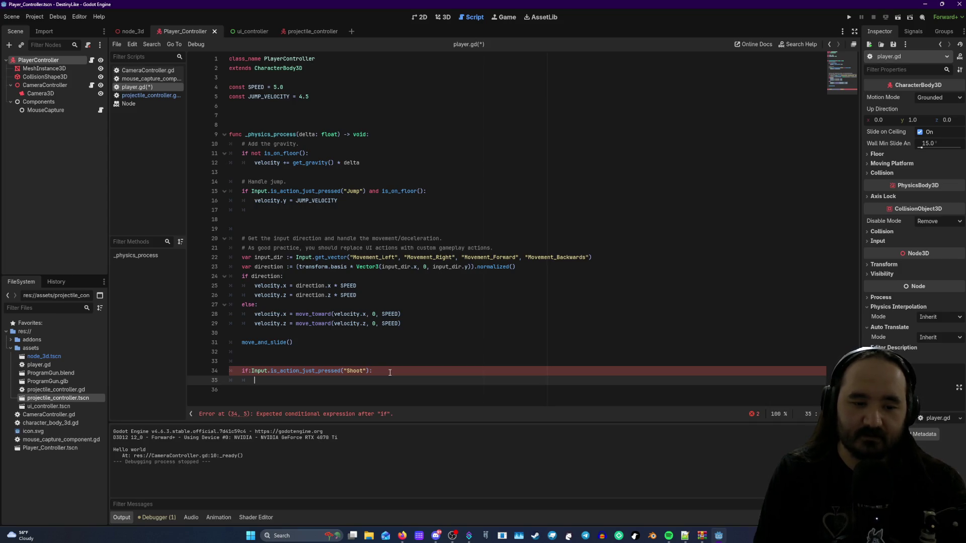
{"action": "left_click", "coordinate": [318, 413]}
{"action": "double_click", "coordinate": [317, 414]}
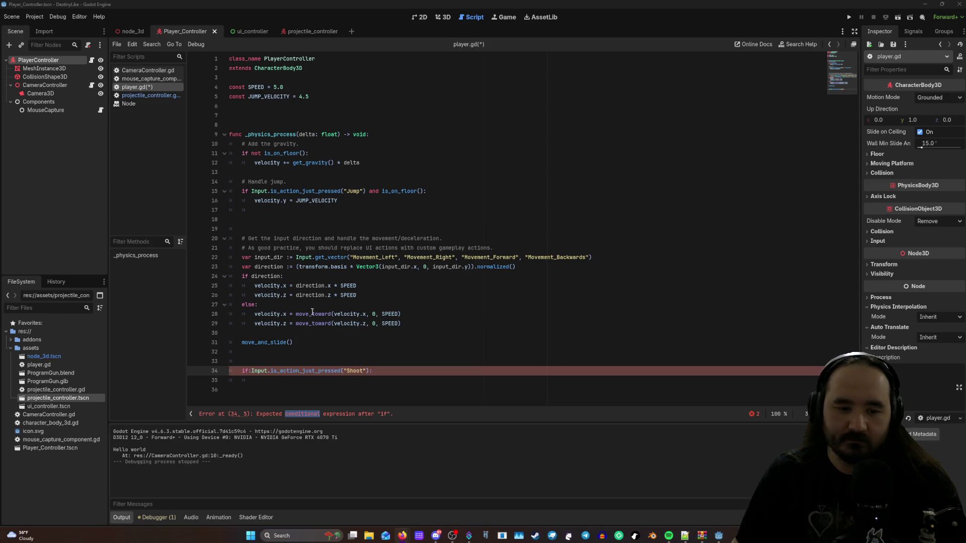
{"action": "left_click", "coordinate": [251, 372]}
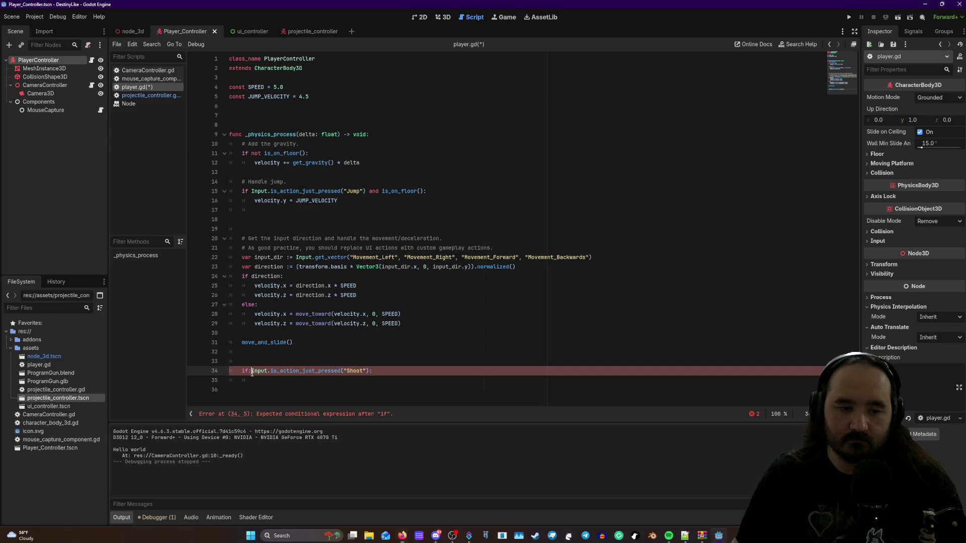
- Strip the stray brackets and colons from the if Input line and adjust its indentation
{"action": "type", "text": "("}
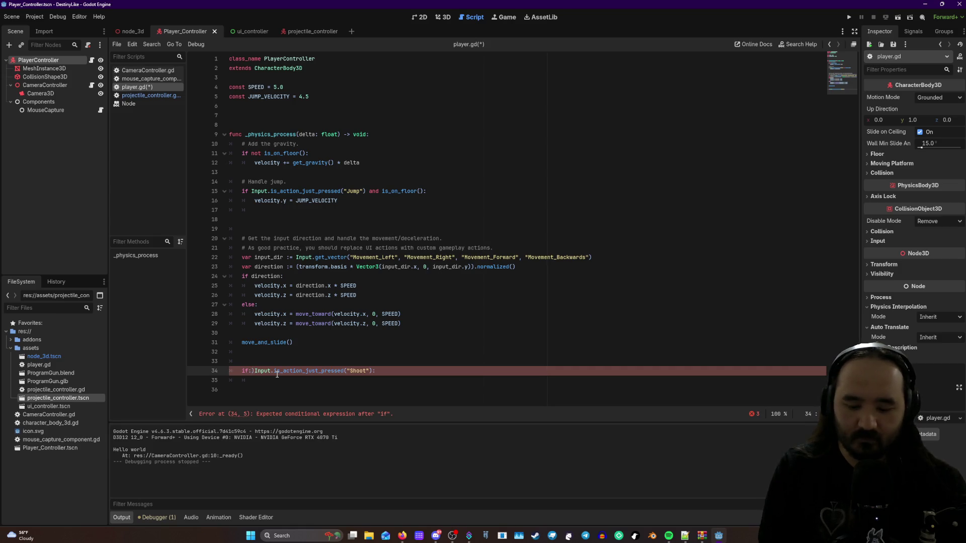
{"action": "type", "text": ")"}
{"action": "type", "text": "():"}
{"action": "key", "text": "BackSpace"}
{"action": "key", "text": "BackSpace"}
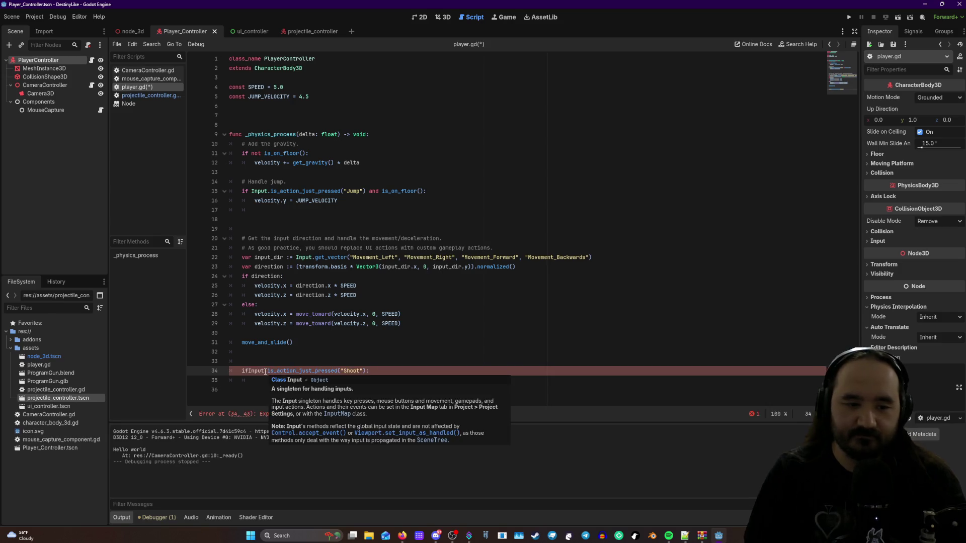
{"action": "key", "text": "BackSpace"}
{"action": "key", "text": "BackSpace"}
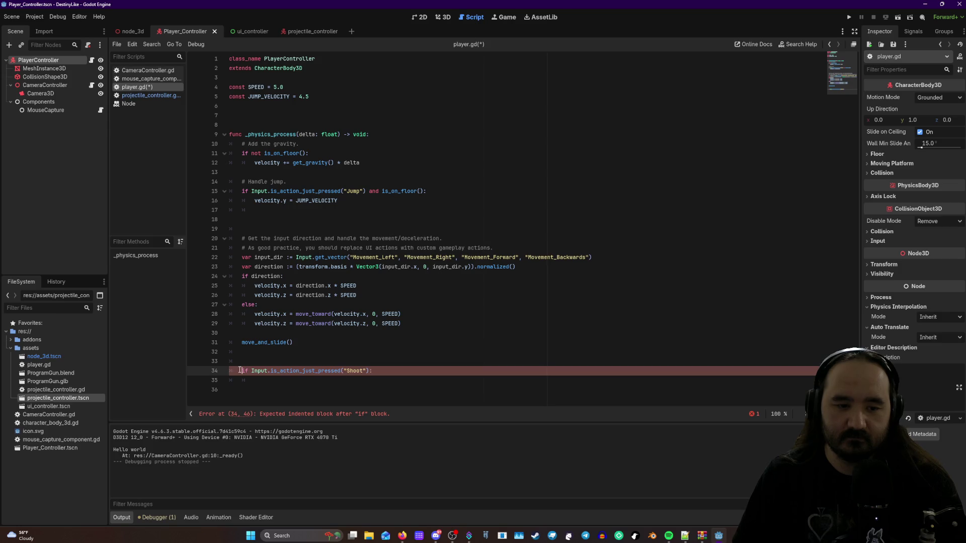
{"action": "key", "text": "Home"}
{"action": "key", "text": "Tab"}
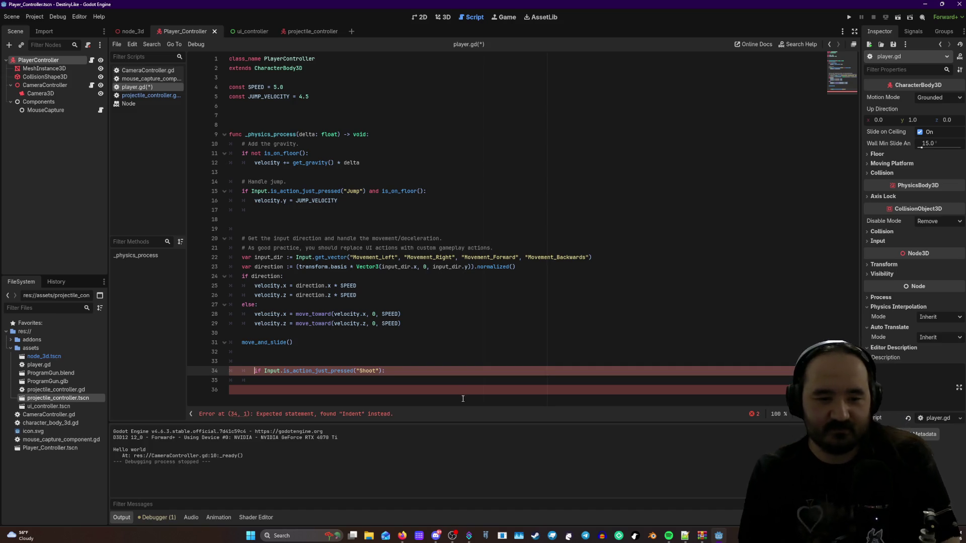
{"action": "key", "text": "shift+Tab"}
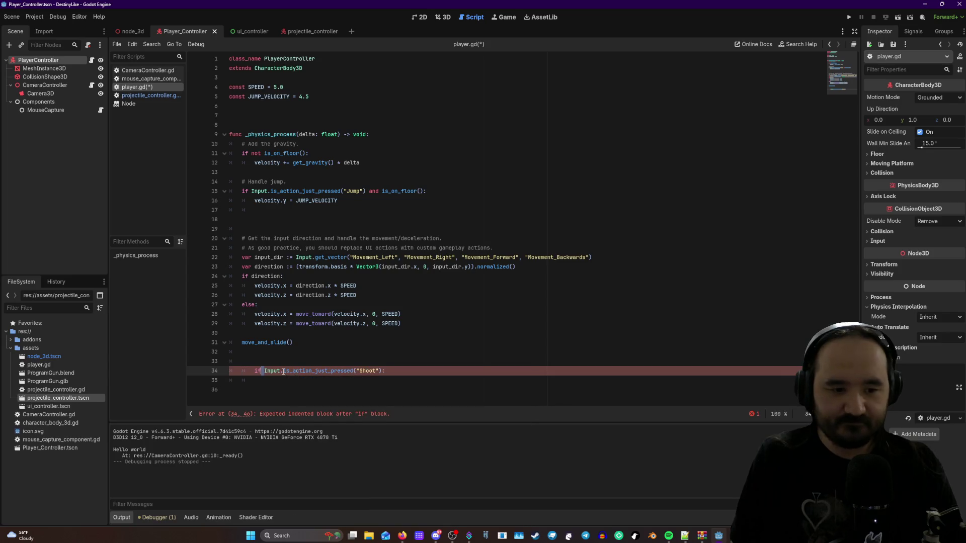
{"action": "key", "text": "Tab"}
- Put a bare 'if' on line 33 above the indented Input.is_action_just_pressed("Shoot"): line
{"action": "key", "text": "BackSpace"}
{"action": "key", "text": "BackSpace"}
{"action": "key", "text": "BackSpace"}
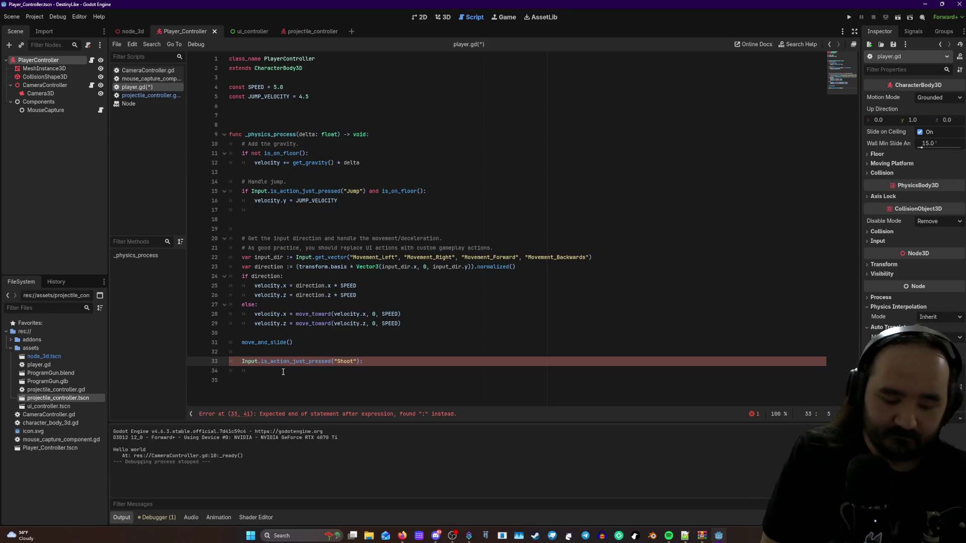
{"action": "type", "text": "if:"}
{"action": "key", "text": "Return"}
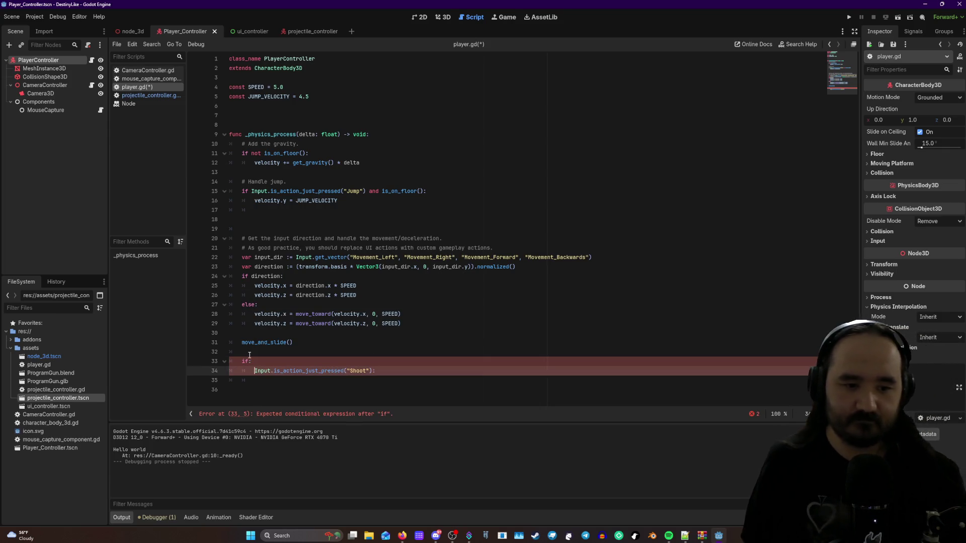
{"action": "key", "text": "BackSpace"}
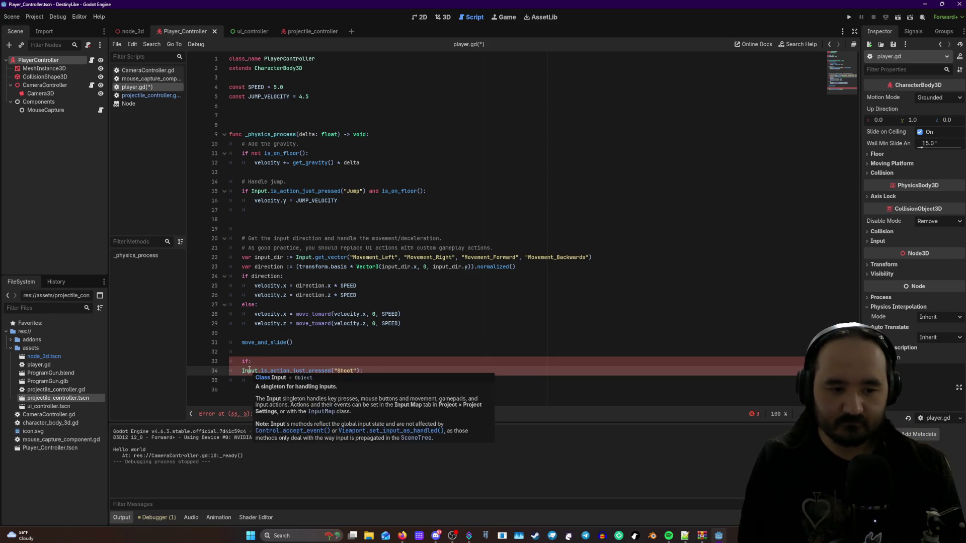
{"action": "key", "text": "BackSpace"}
{"action": "key", "text": "Up"}
{"action": "key", "text": "Delete"}
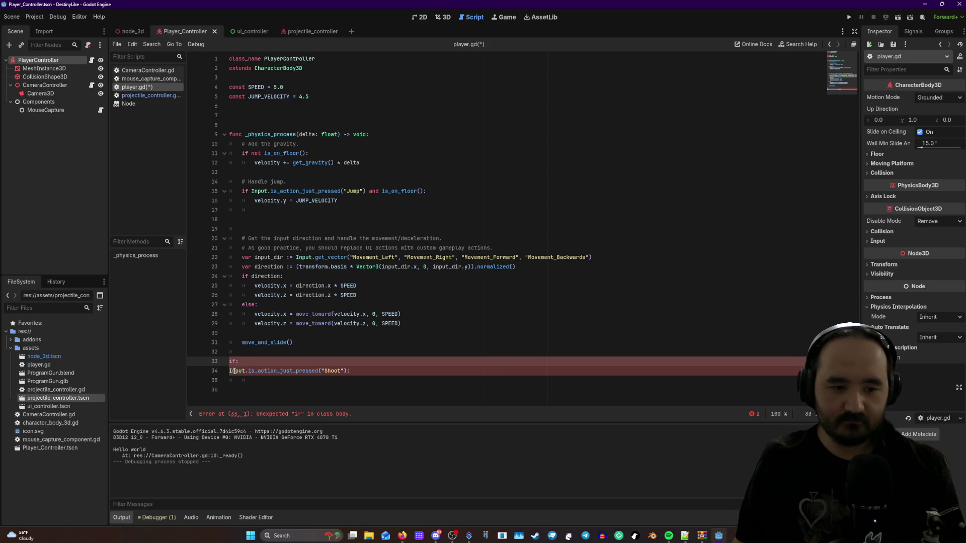
{"action": "key", "text": "Tab"}
{"action": "left_click", "coordinate": [231, 370]}
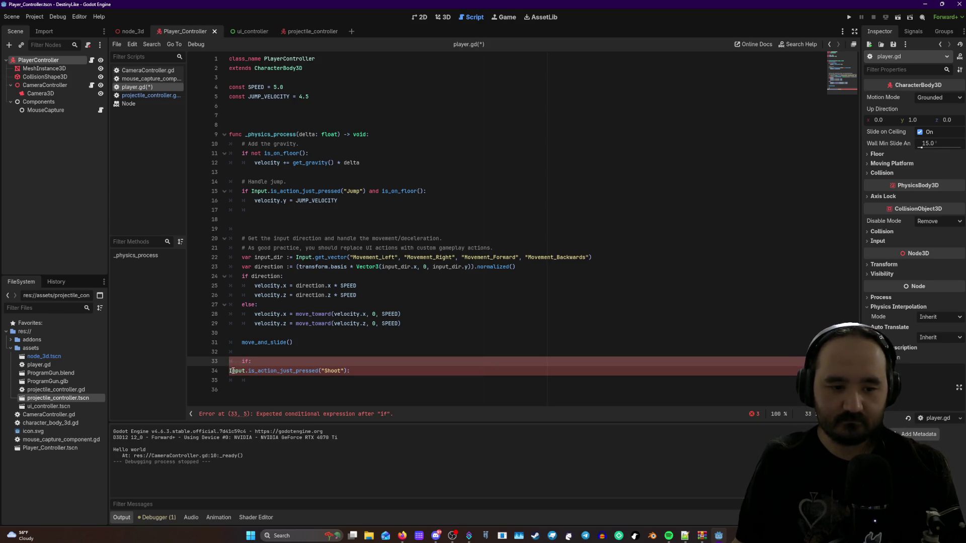
{"action": "key", "text": "Tab"}
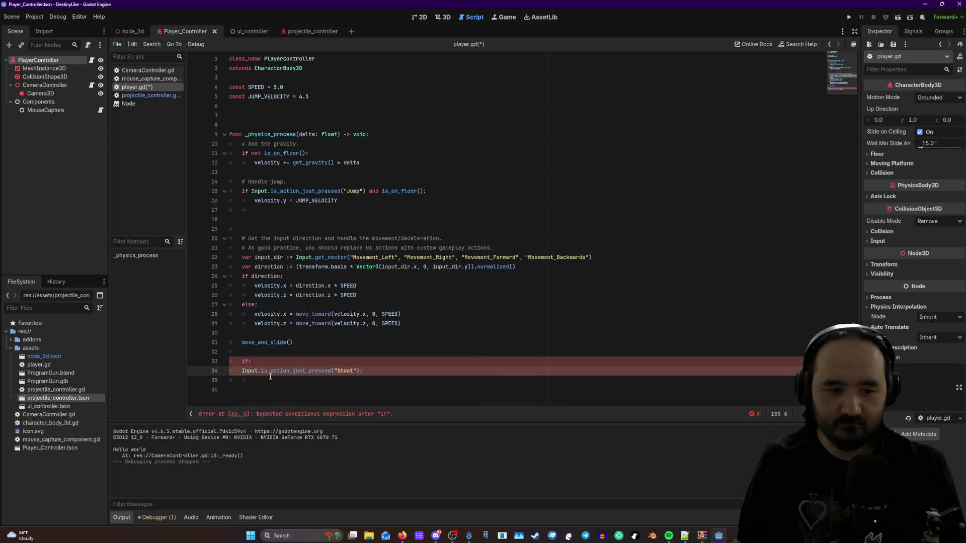
{"action": "left_click", "coordinate": [260, 361]}
{"action": "key", "text": "BackSpace"}
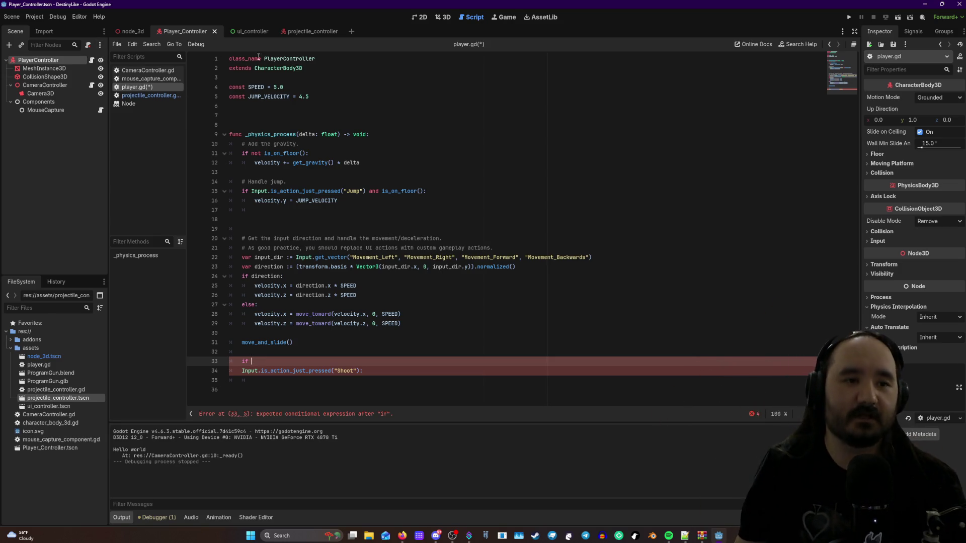
{"action": "left_click", "coordinate": [141, 72]}
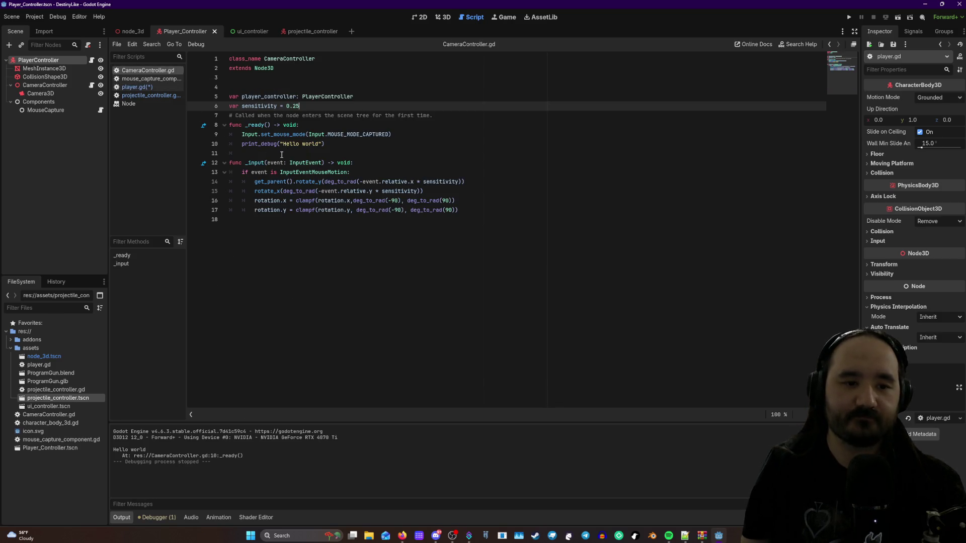
- Delete the unfinished Shoot check on lines 33–34 of player.gd, then reopen projectile_controller.gd
{"action": "mouse_move", "coordinate": [259, 164]}
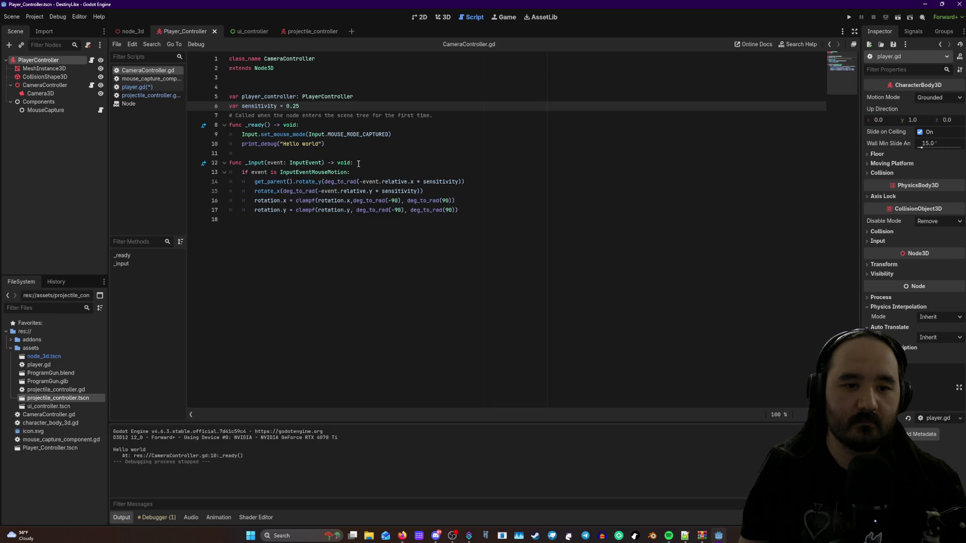
{"action": "left_click_drag", "start_coordinate": [358, 163], "coordinate": [224, 165]}
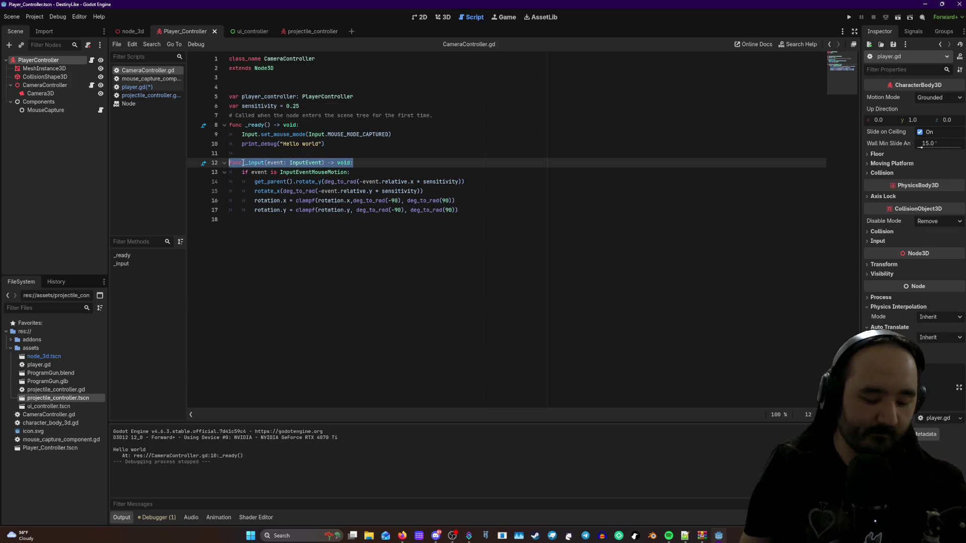
{"action": "left_click", "coordinate": [303, 31]}
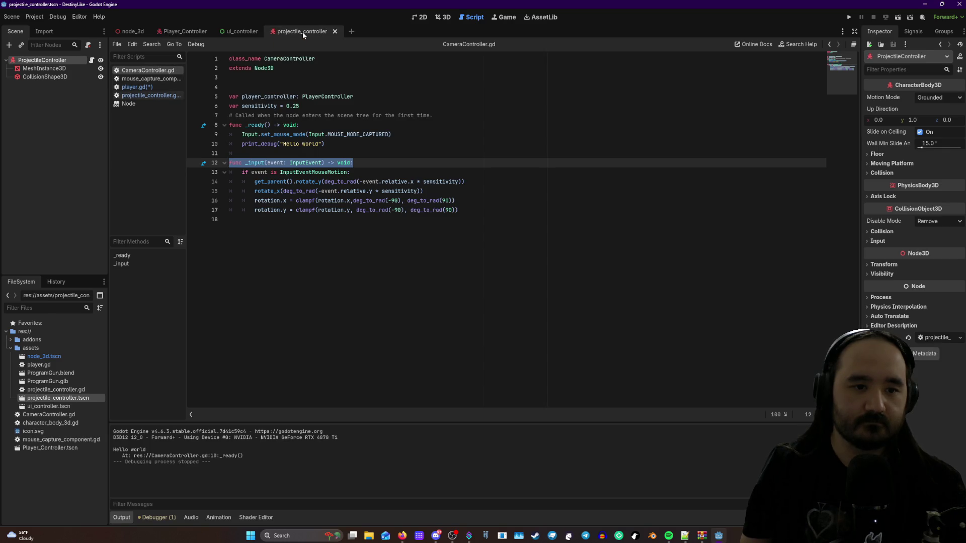
{"action": "left_click", "coordinate": [144, 96]}
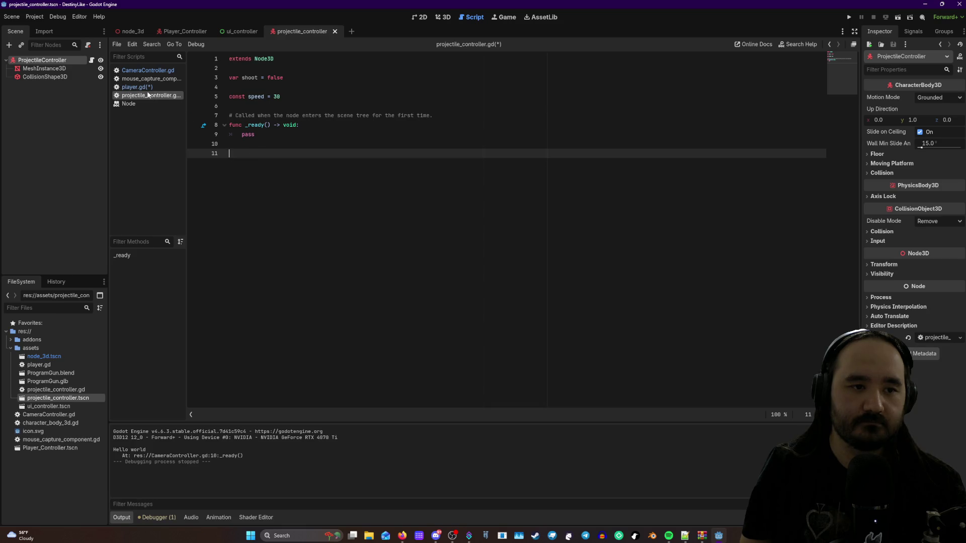
{"action": "left_click", "coordinate": [145, 87]}
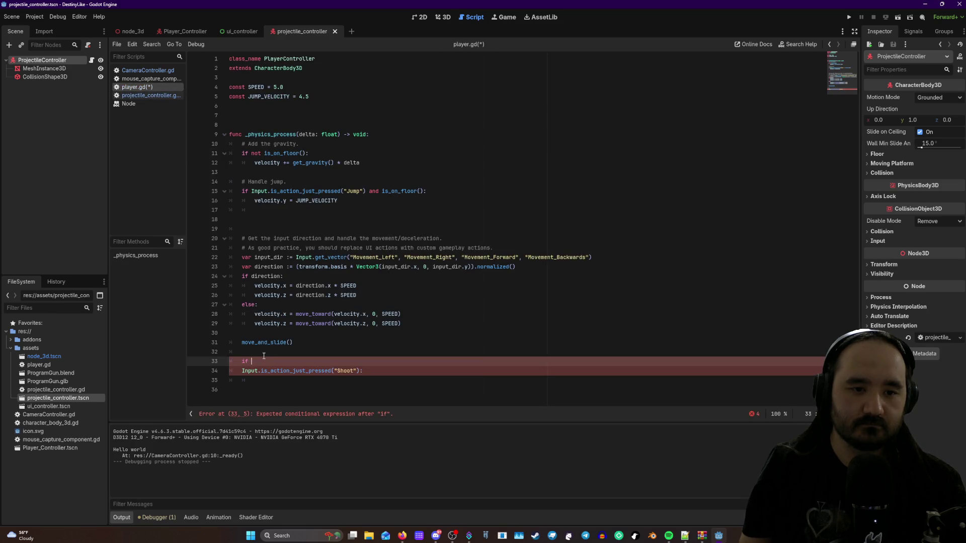
{"action": "left_click_drag", "start_coordinate": [355, 376], "coordinate": [244, 359]}
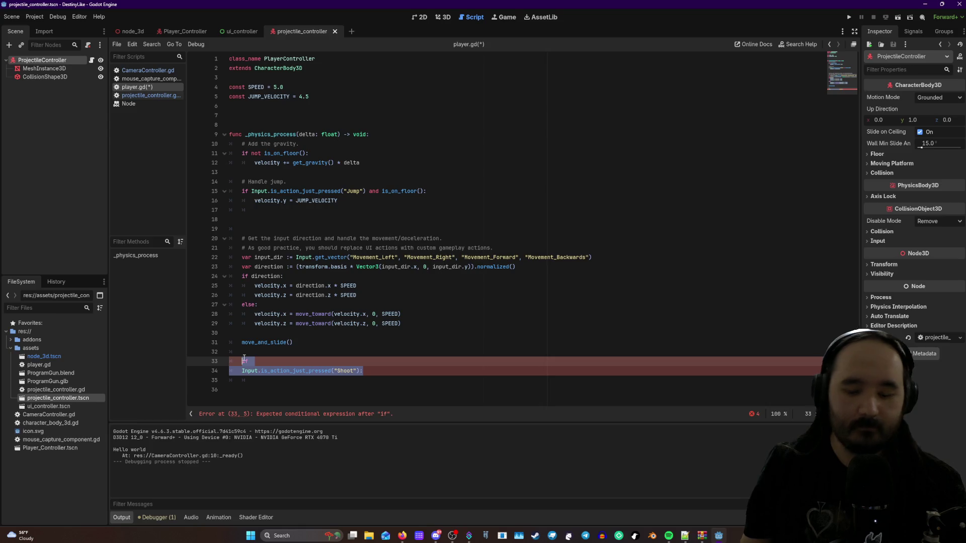
{"action": "key", "text": "BackSpace"}
{"action": "key", "text": "BackSpace"}
{"action": "key", "text": "BackSpace"}
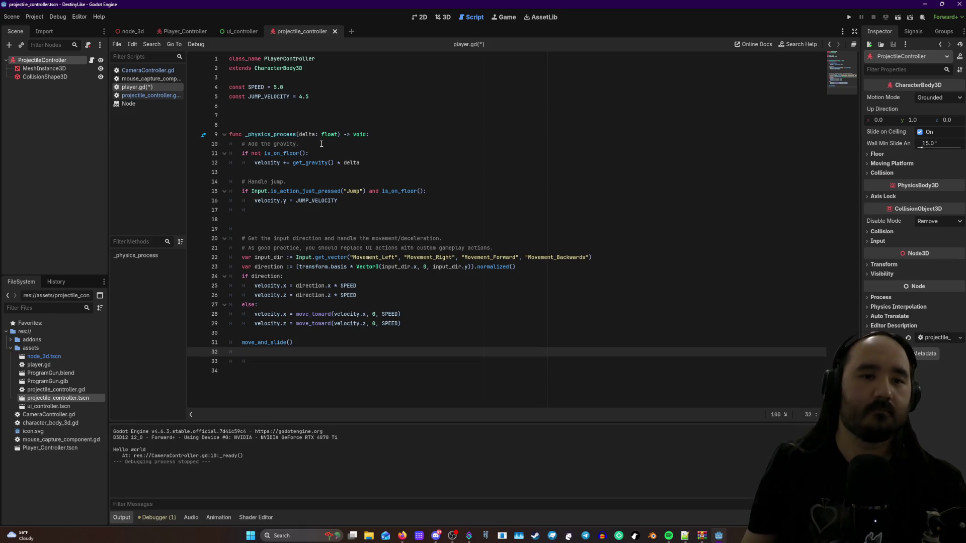
{"action": "left_click", "coordinate": [156, 95]}
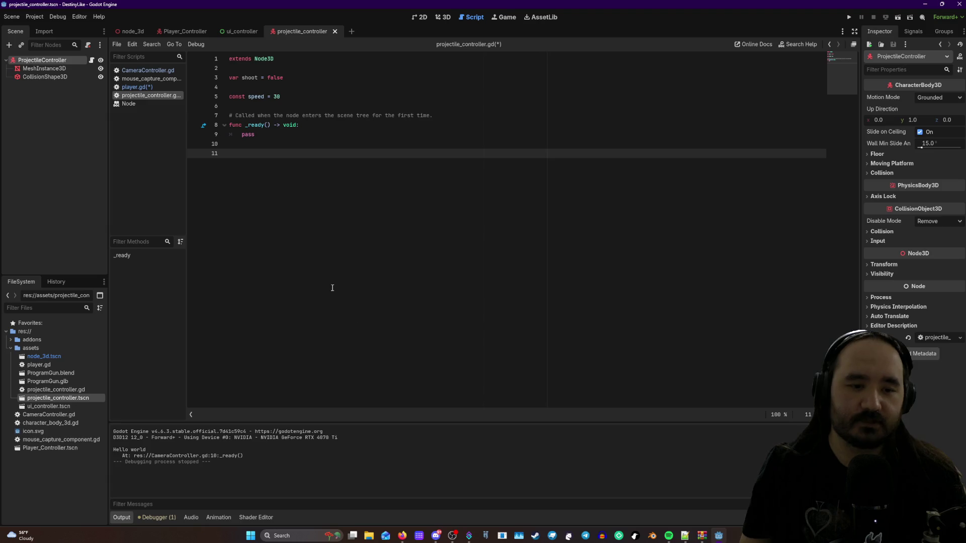
- Add func _input(event: InputEvent) -> void: with an if Input.is_action_just_pressed("Shoot") line using autocomplete
{"action": "type", "text": "func _input(event: InputEvent) -> void:"}
{"action": "key", "text": "Return"}
{"action": "type", "text": "if "}
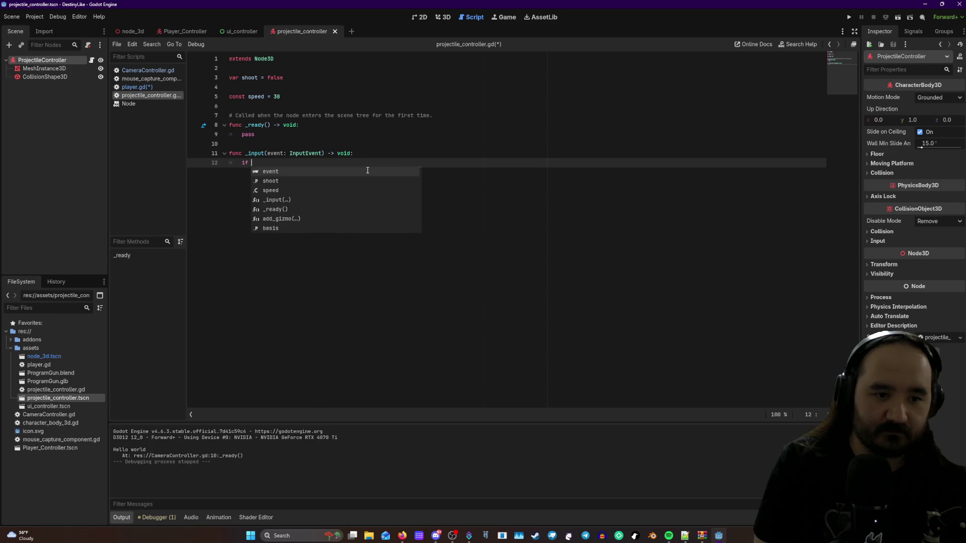
{"action": "type", "text": "Inpute"}
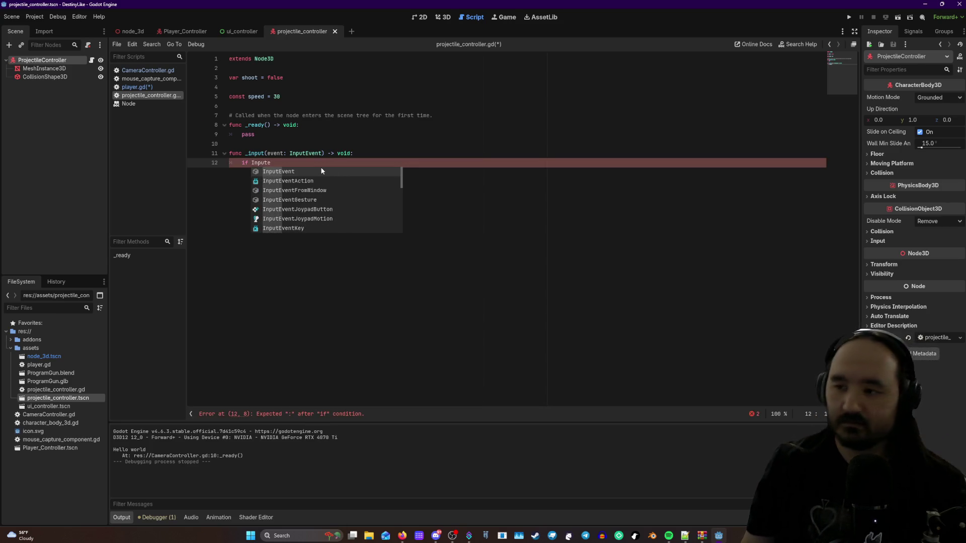
{"action": "key", "text": "BackSpace"}
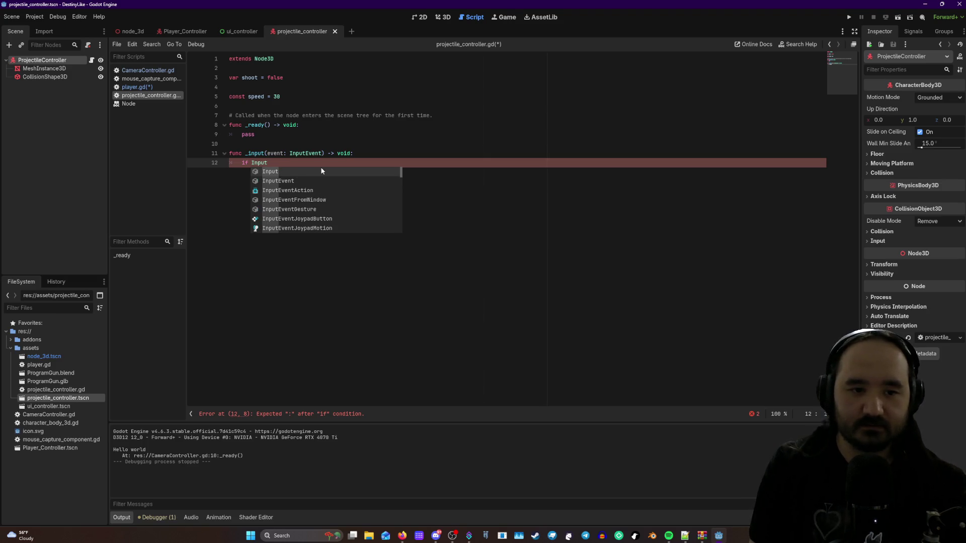
{"action": "type", "text": "."}
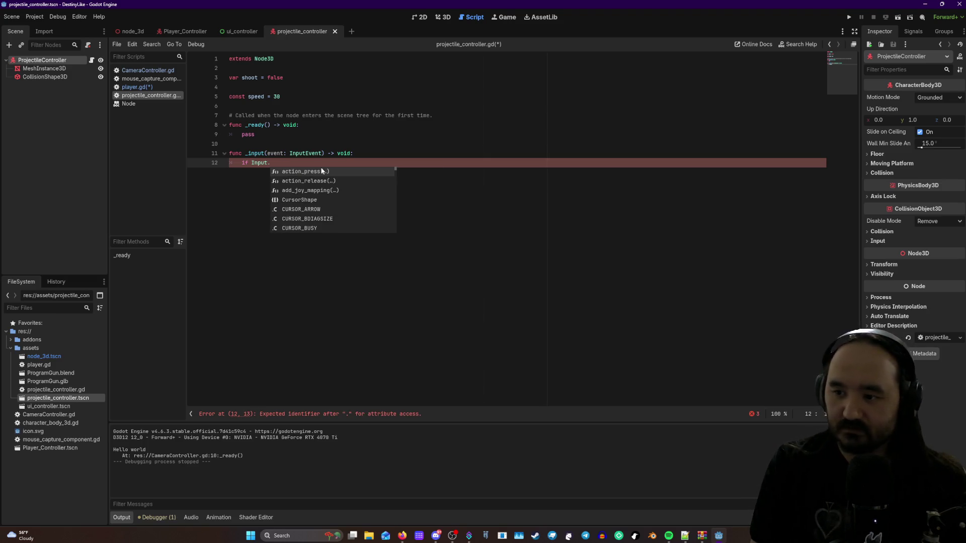
{"action": "type", "text": "is"}
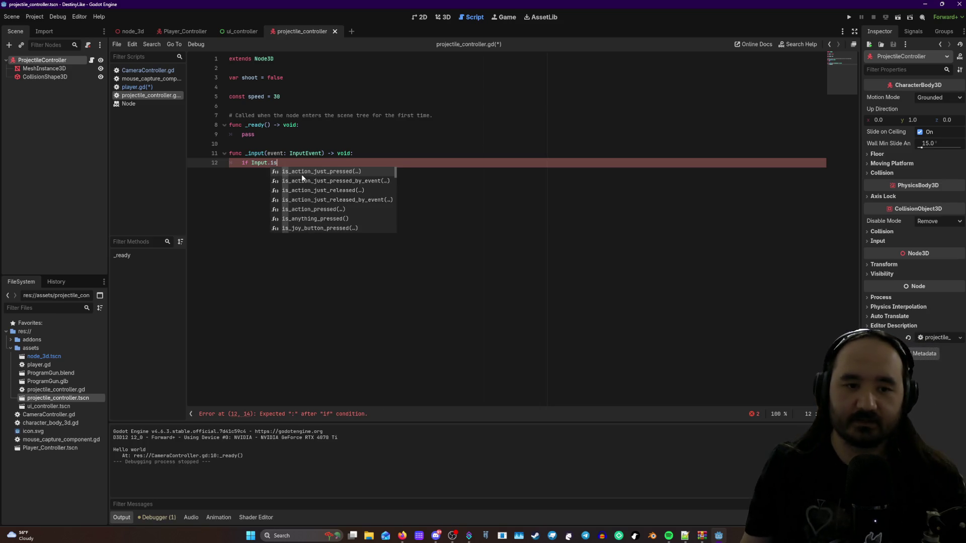
{"action": "key", "text": "Return"}
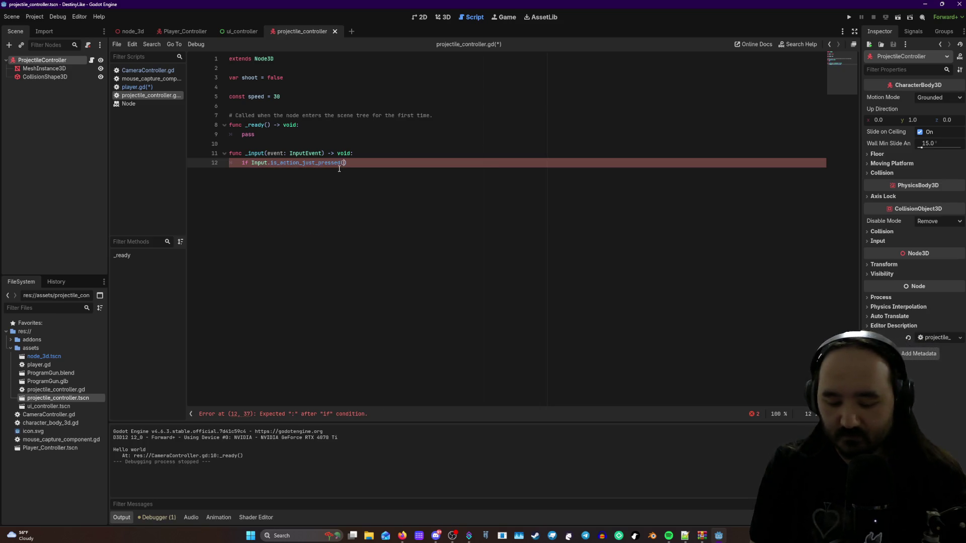
{"action": "type", "text": "\"sh"}
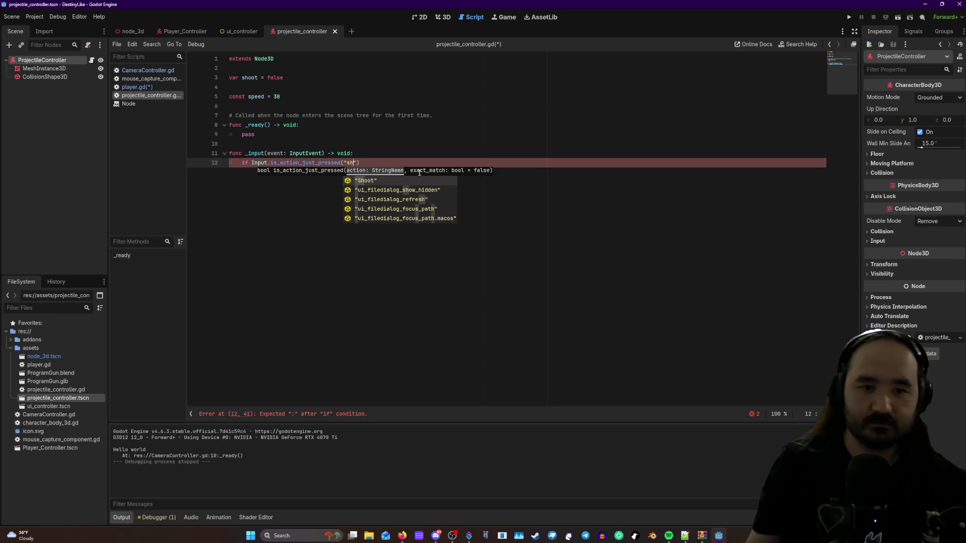
{"action": "left_click", "coordinate": [397, 180]}
- Try a colon right after if on line 12, then undo it
{"action": "key", "text": "Return"}
{"action": "left_click", "coordinate": [249, 164]}
{"action": "type", "text": ":"}
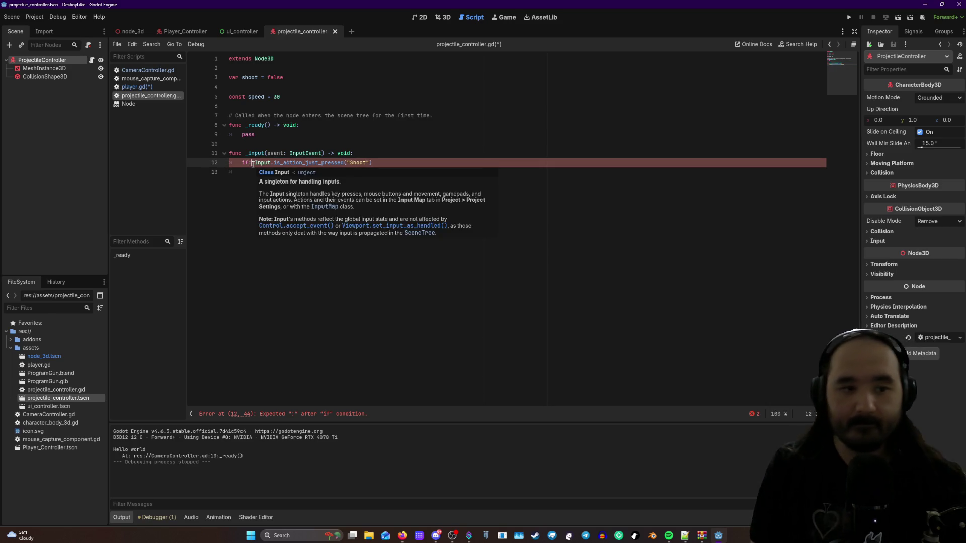
{"action": "left_click", "coordinate": [415, 162]}
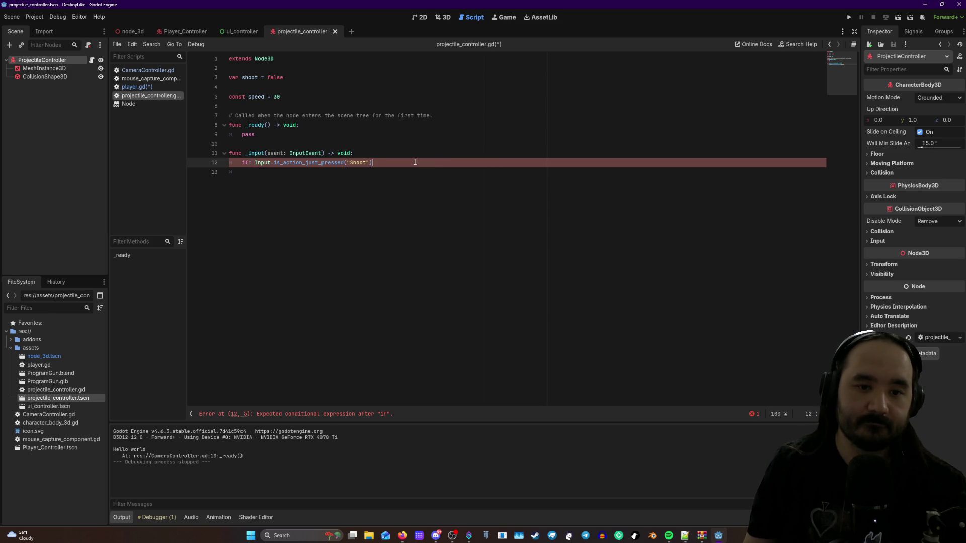
{"action": "key", "text": "ctrl+z"}
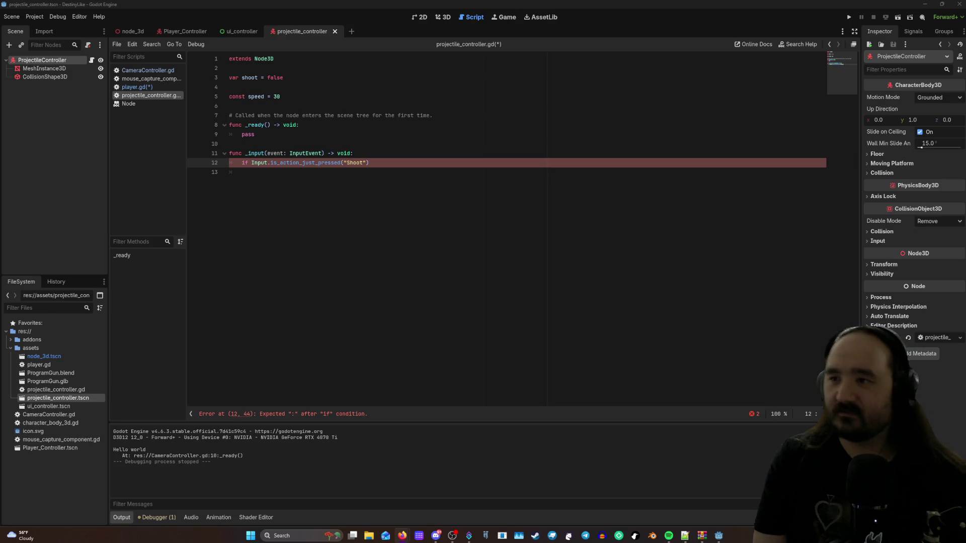
{"action": "left_click", "coordinate": [393, 160]}
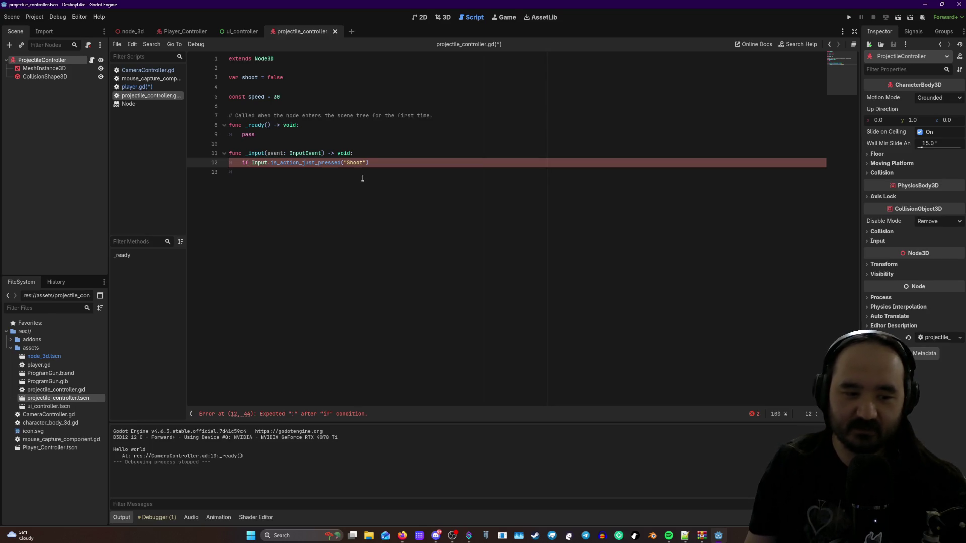
- Try an 'event is' condition on line 12, then delete the word event again
{"action": "type", "text": "x"}
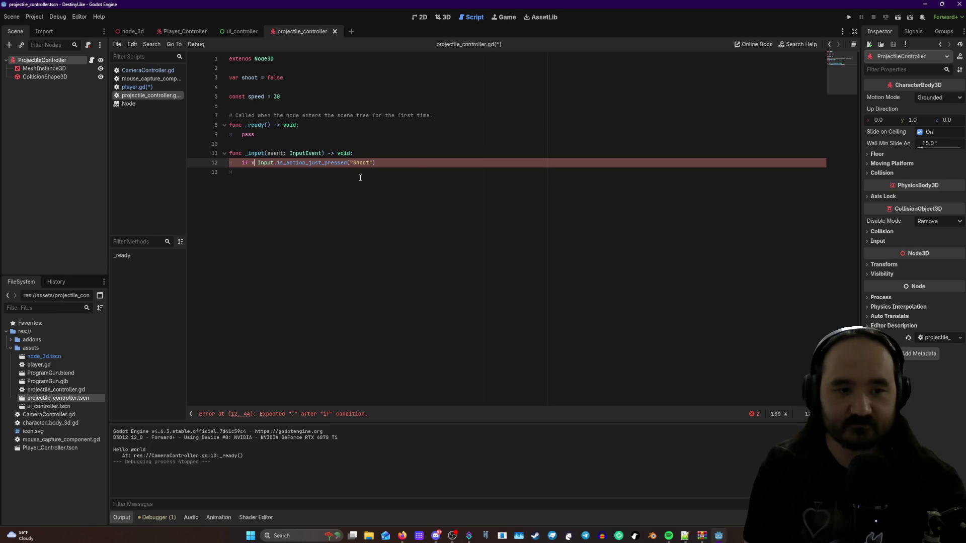
{"action": "type", "text": " is"}
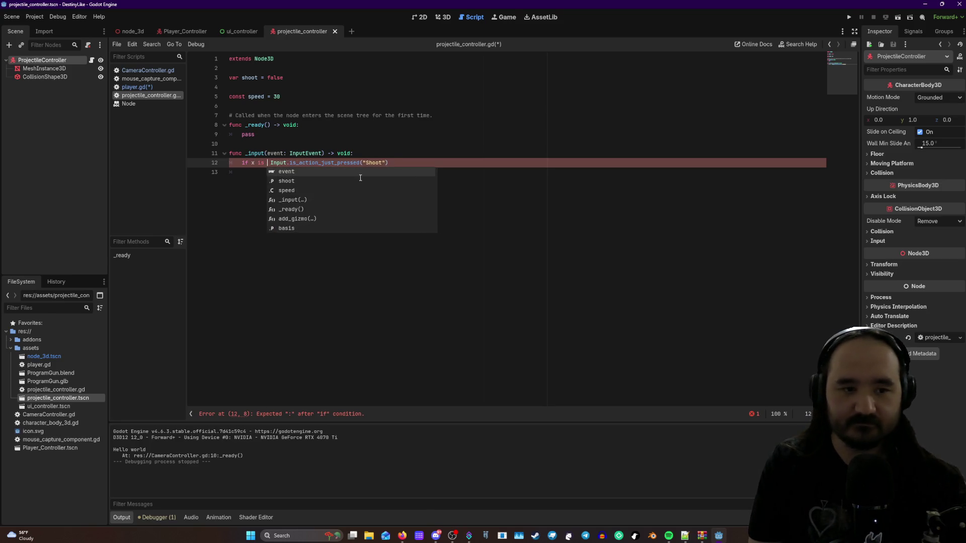
{"action": "key", "text": "BackSpace"}
{"action": "key", "text": "BackSpace"}
{"action": "key", "text": "BackSpace"}
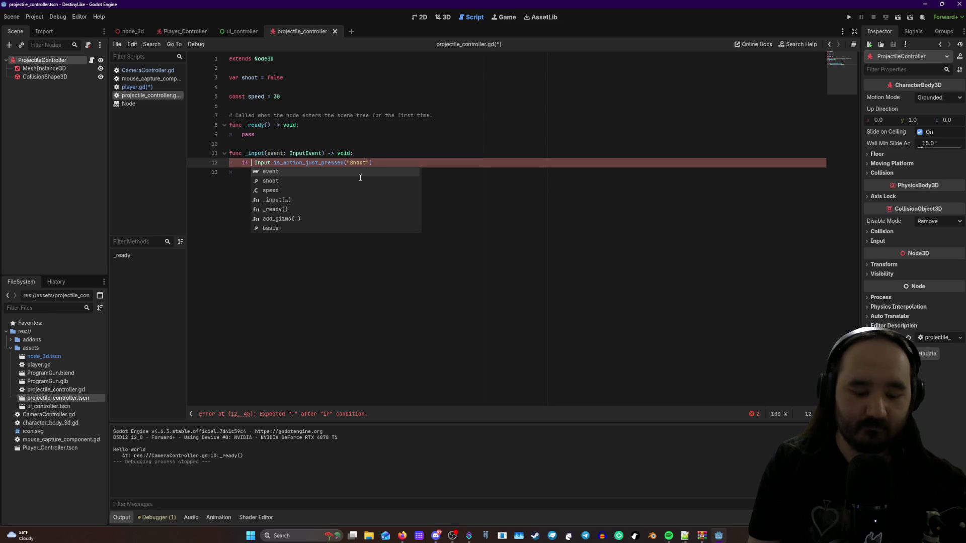
{"action": "type", "text": "event is"}
{"action": "left_click", "coordinate": [433, 166]}
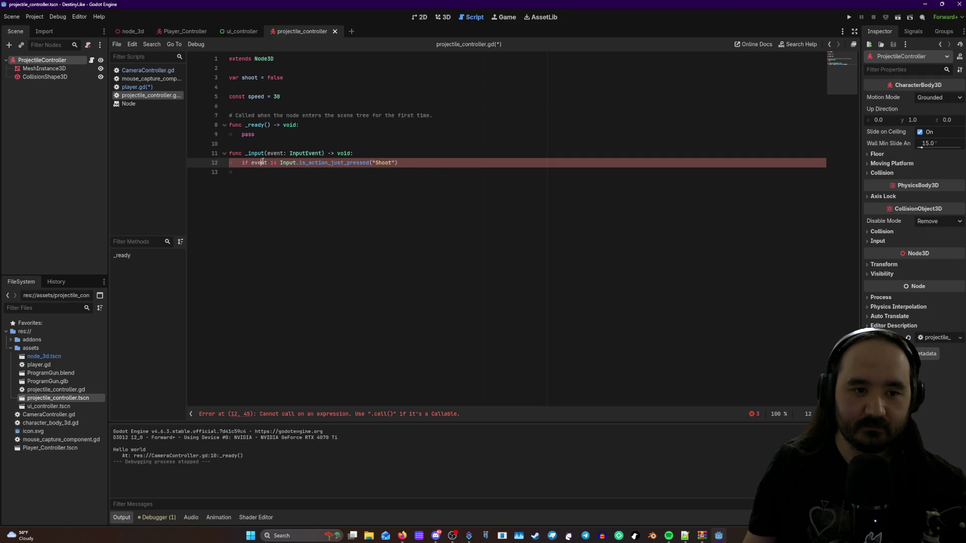
{"action": "key", "text": "BackSpace"}
{"action": "key", "text": "BackSpace"}
{"action": "key", "text": "BackSpace"}
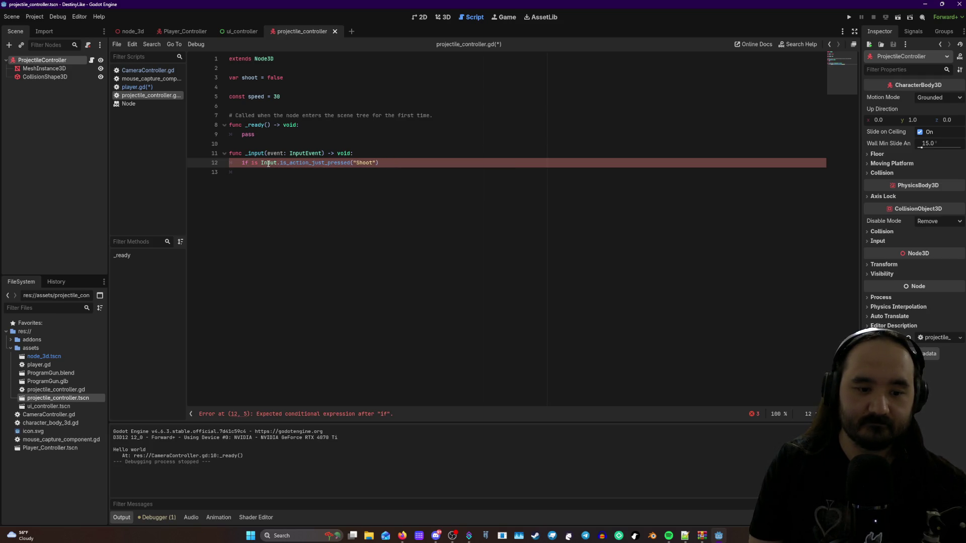
- Rework colons and spacing so line 12 reads if: Input..., then select the error message
{"action": "type", "text": ":"}
{"action": "left_click", "coordinate": [385, 158]}
{"action": "key", "text": "BackSpace"}
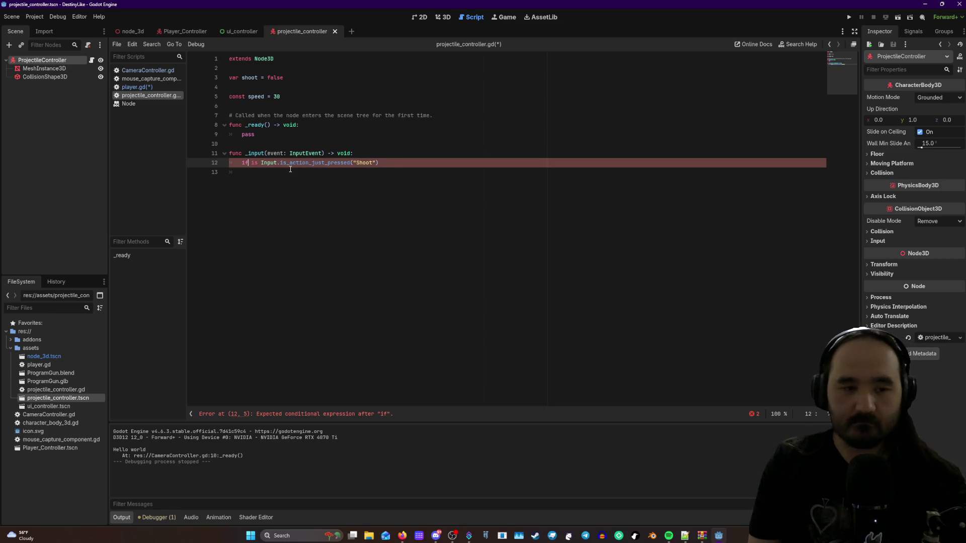
{"action": "key", "text": "Delete"}
{"action": "key", "text": "Delete"}
{"action": "key", "text": "Delete"}
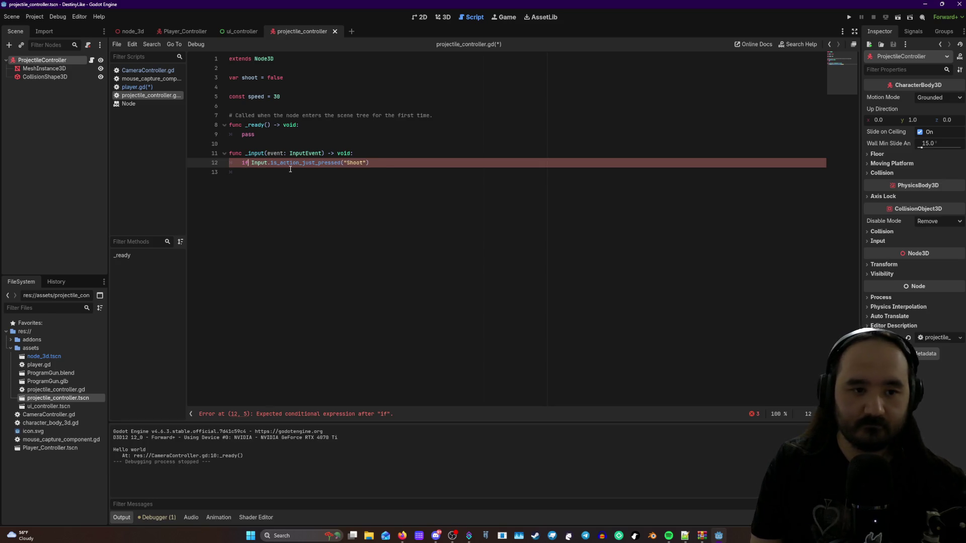
{"action": "key", "text": "Delete"}
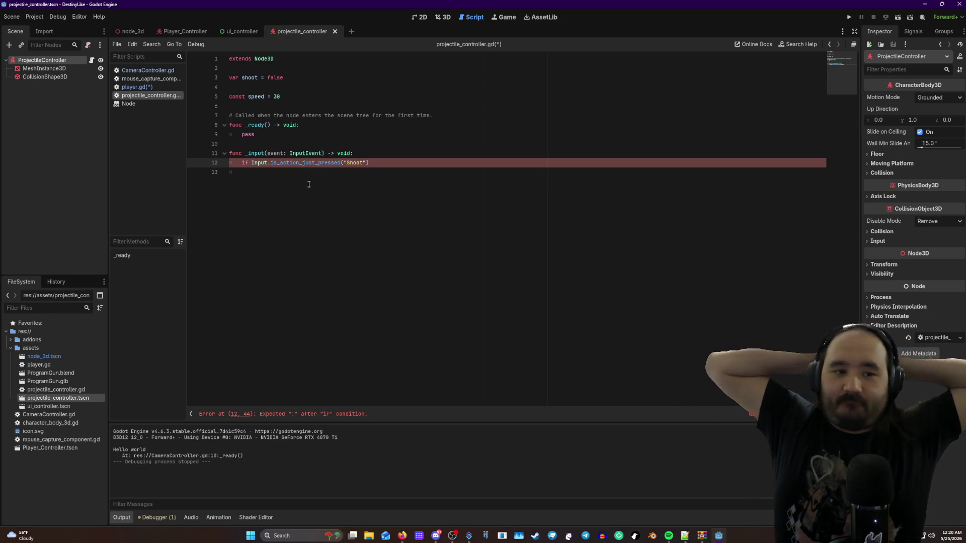
{"action": "key", "text": "BackSpace"}
{"action": "type", "text": ":"}
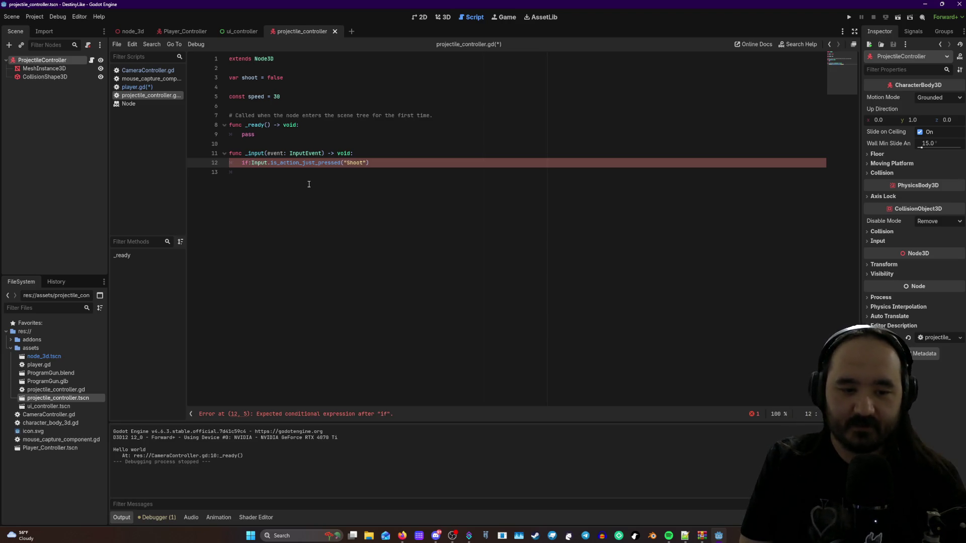
{"action": "key", "text": "BackSpace"}
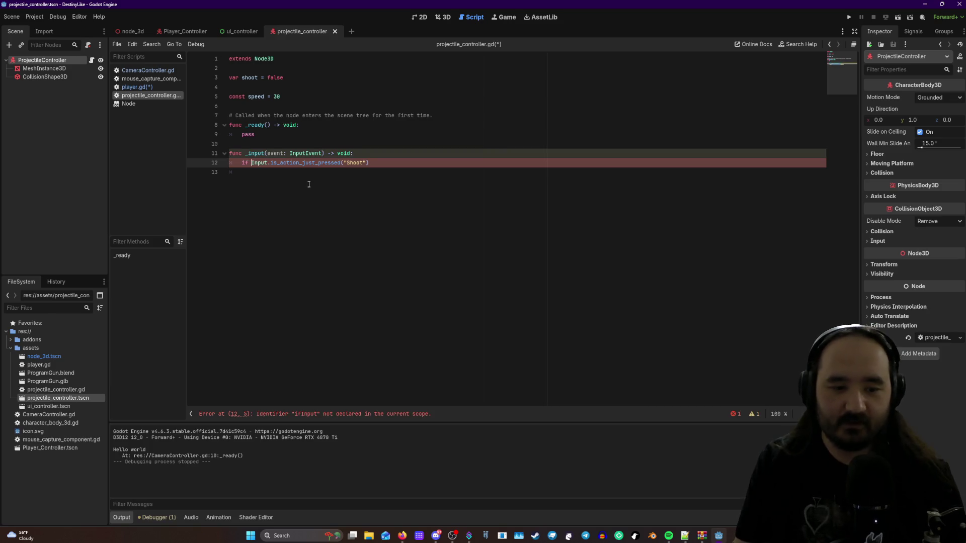
{"action": "key", "text": "BackSpace"}
{"action": "type", "text": ":"}
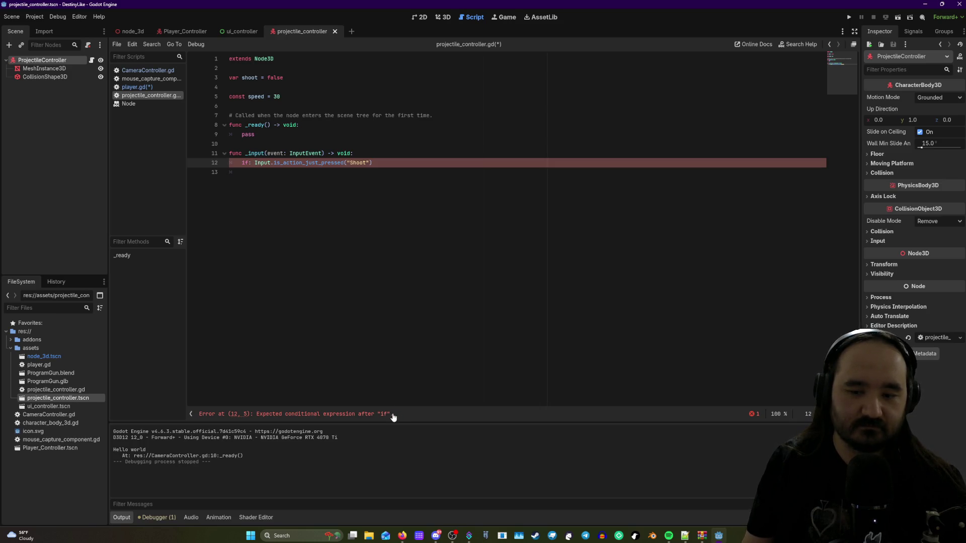
{"action": "left_click_drag", "start_coordinate": [397, 417], "coordinate": [256, 415]}
- Copy the error message, add a colon at line 12's end, and delete the colon after if
{"action": "right_click", "coordinate": [257, 415]}
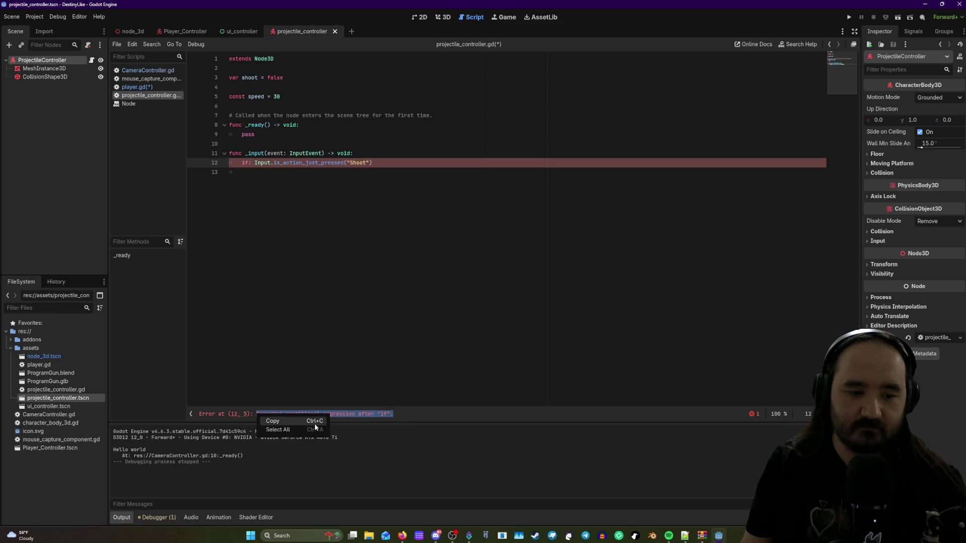
{"action": "left_click", "coordinate": [281, 426]}
{"action": "key", "text": "alt+Tab"}
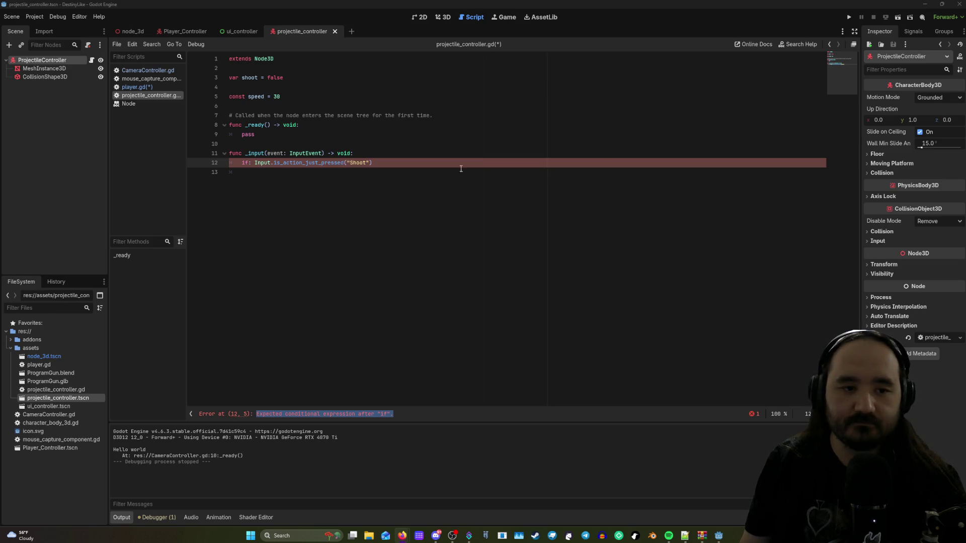
{"action": "left_click", "coordinate": [387, 163]}
{"action": "type", "text": ":"}
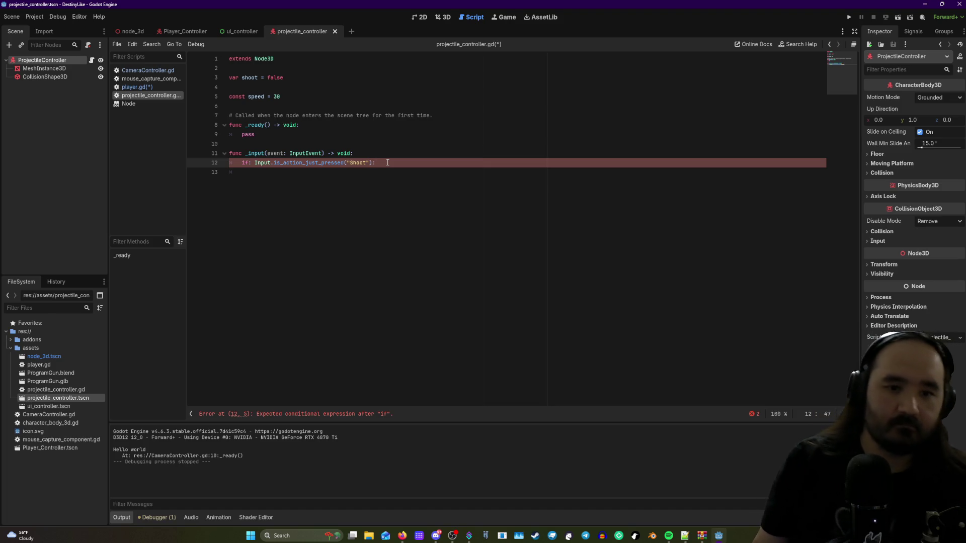
{"action": "left_click", "coordinate": [251, 163]}
{"action": "key", "text": "BackSpace"}
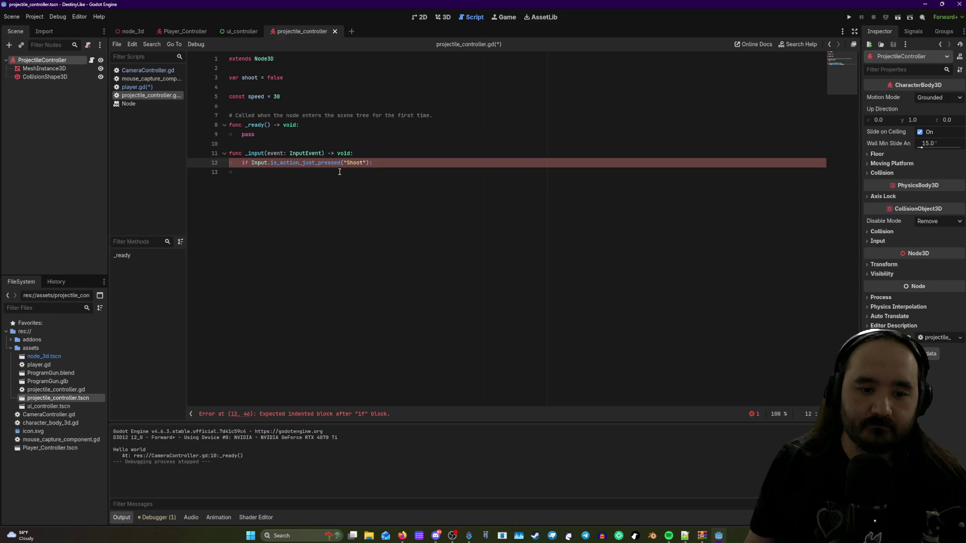
- Leave one space between if and Input, and remove the trailing colon after the condition
{"action": "key", "text": "Tab"}
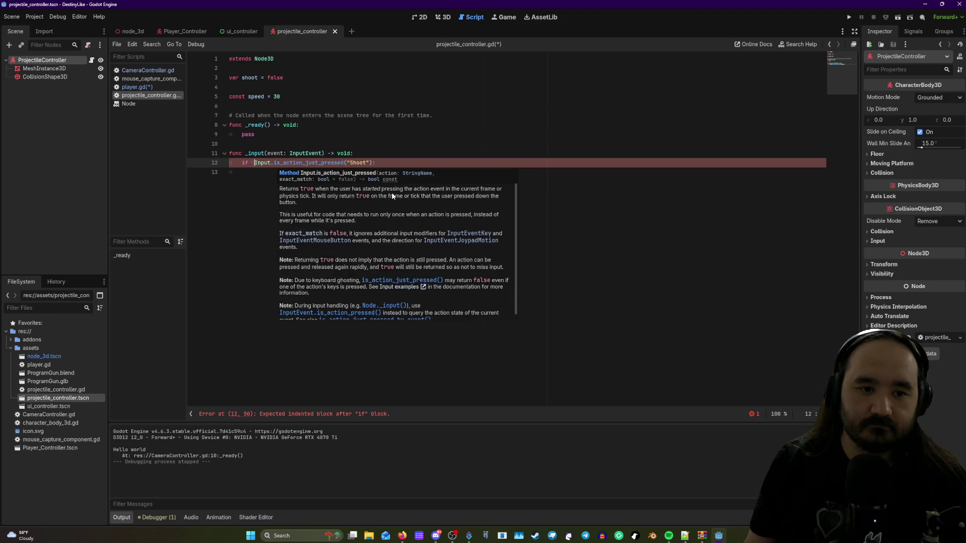
{"action": "key", "text": "BackSpace"}
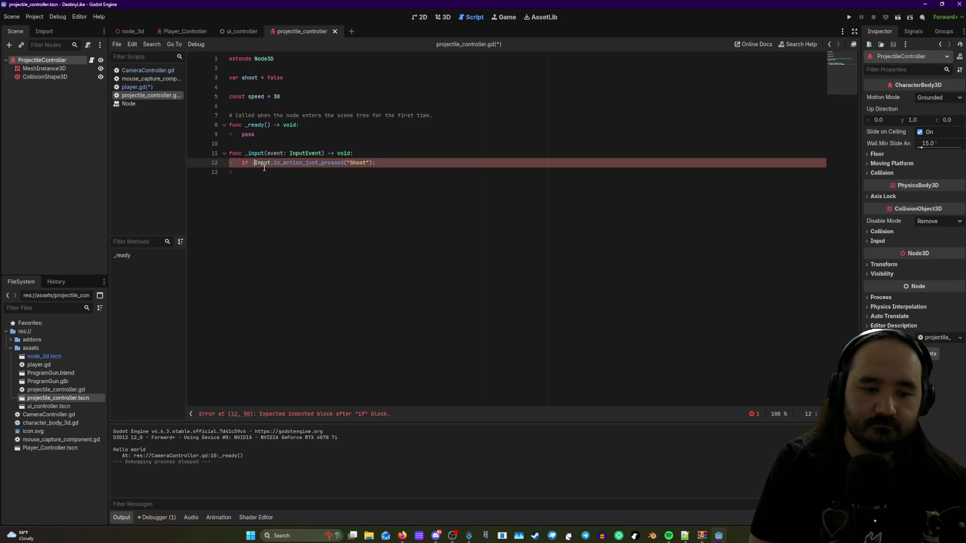
{"action": "key", "text": "BackSpace"}
{"action": "key", "text": "Tab"}
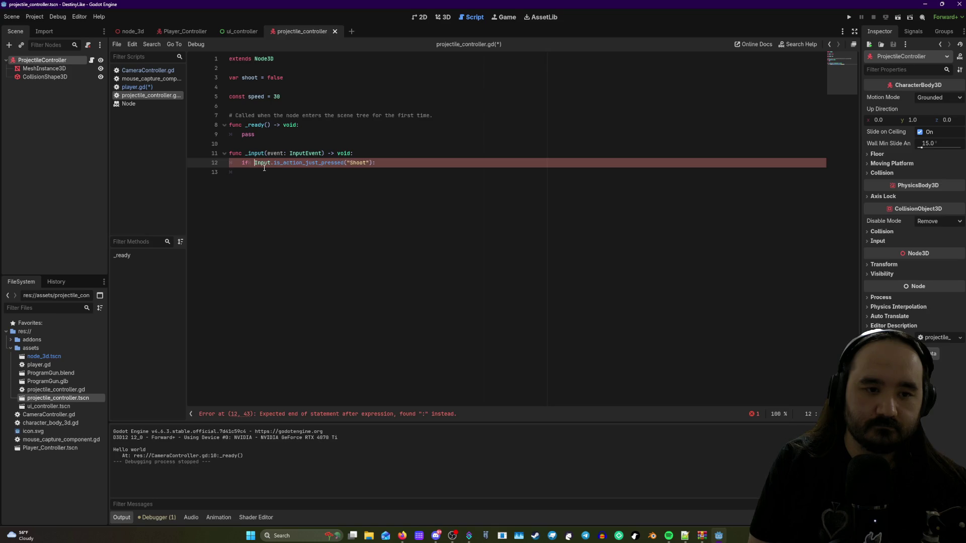
{"action": "key", "text": "BackSpace"}
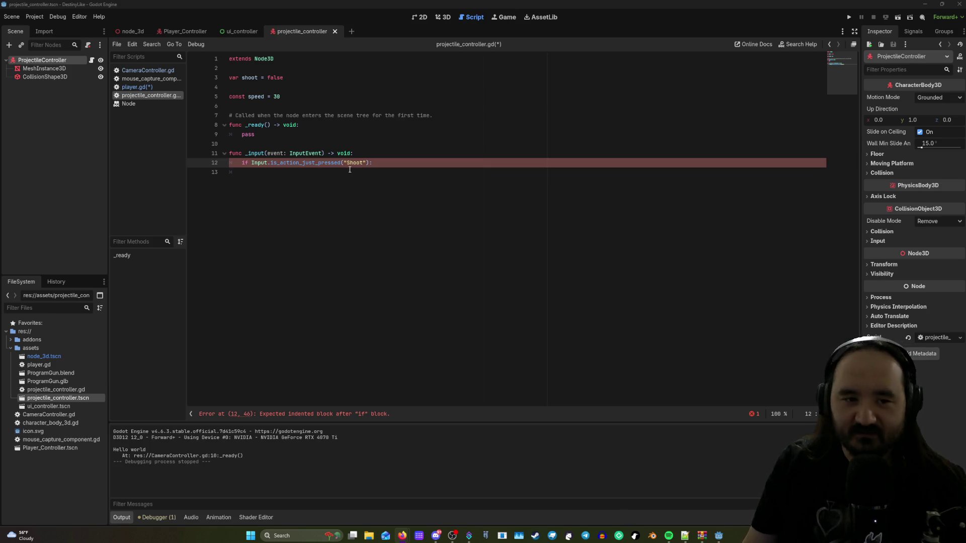
{"action": "left_click", "coordinate": [442, 160]}
{"action": "key", "text": "BackSpace"}
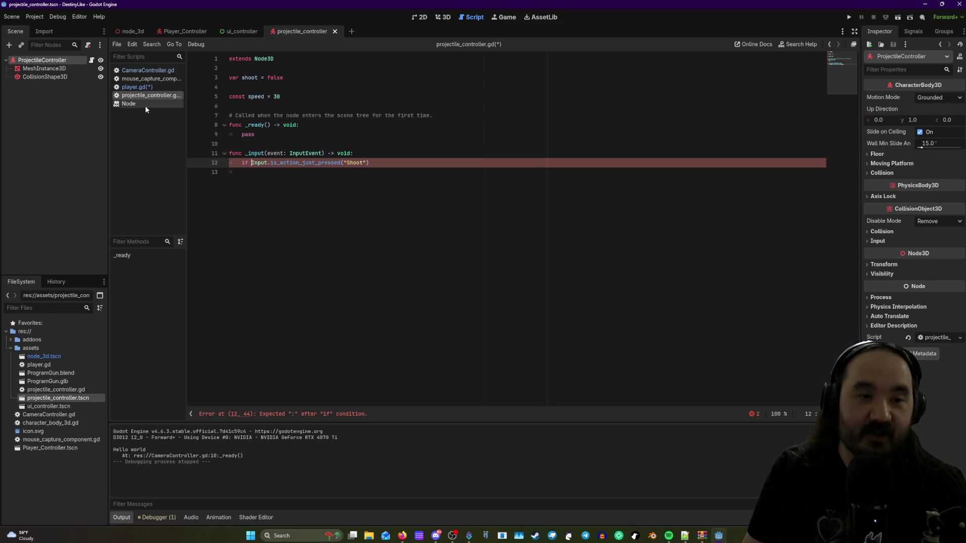
- Visit the Player_Controller and ui_controller scenes, then view CameraController.gd, mouse_capture_component.gd and player.gd
{"action": "left_click", "coordinate": [177, 33]}
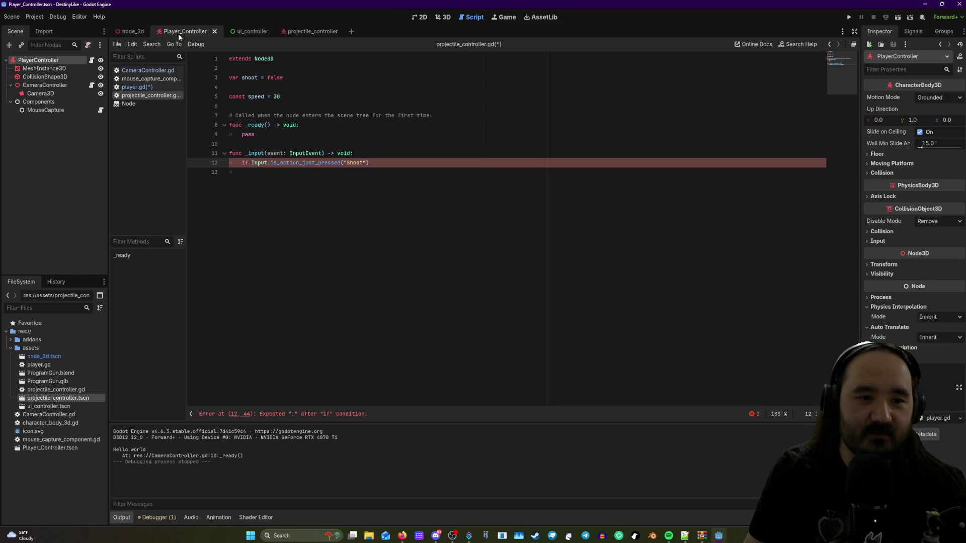
{"action": "left_click", "coordinate": [169, 70]}
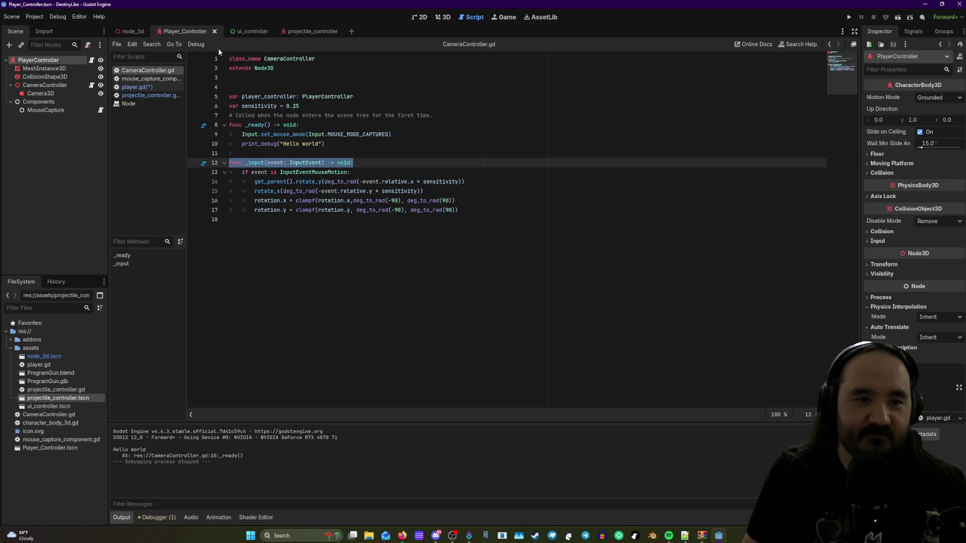
{"action": "left_click", "coordinate": [253, 28]}
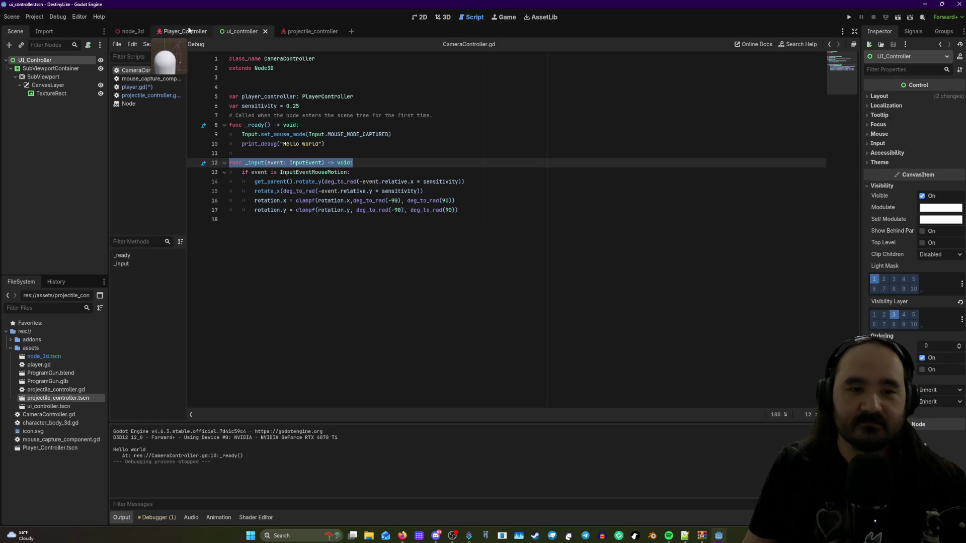
{"action": "left_click", "coordinate": [136, 79]}
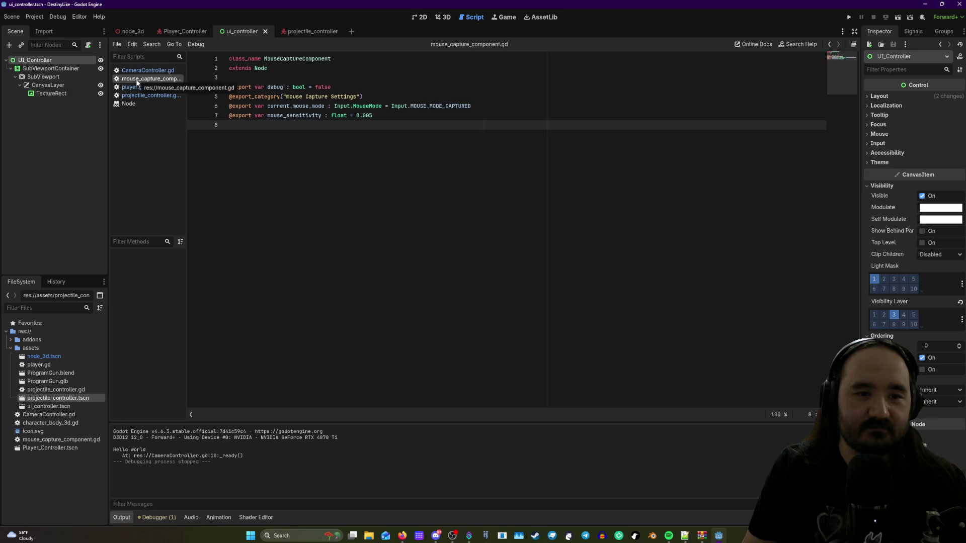
{"action": "left_click", "coordinate": [136, 87]}
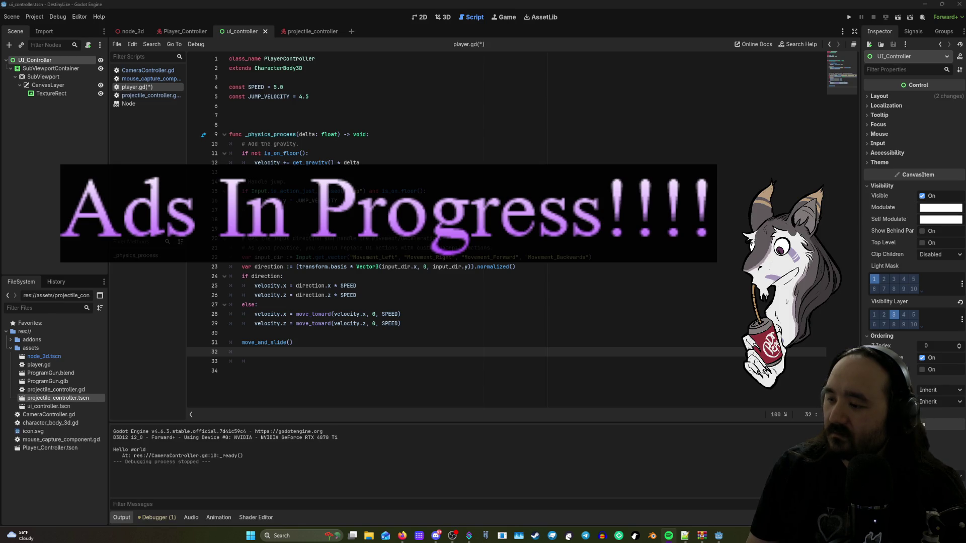
- Collapse and re-expand the jump block on line 15 of player.gd
{"action": "key", "text": "alt+Tab"}
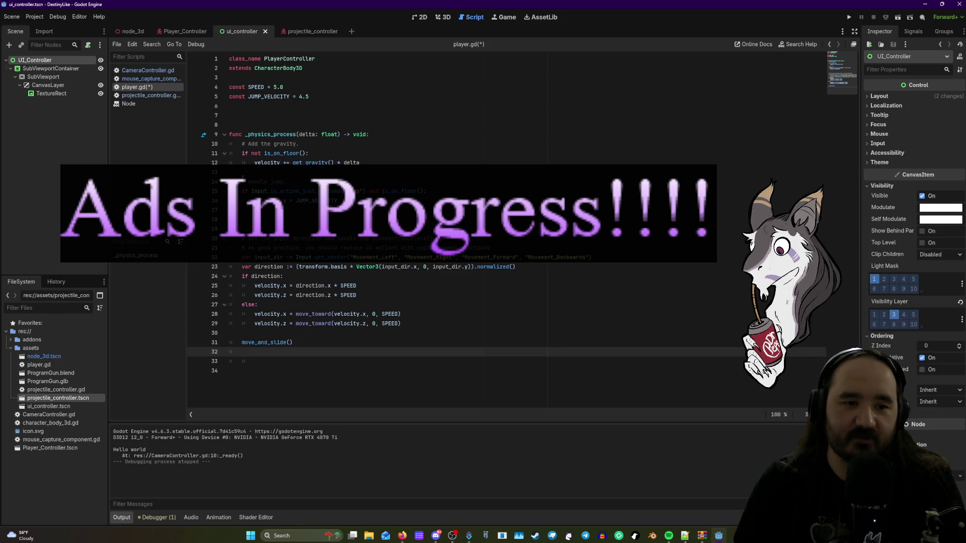
{"action": "left_click", "coordinate": [224, 192]}
{"action": "left_click", "coordinate": [224, 192]}
{"action": "left_click", "coordinate": [225, 192]}
{"action": "left_click", "coordinate": [224, 192]}
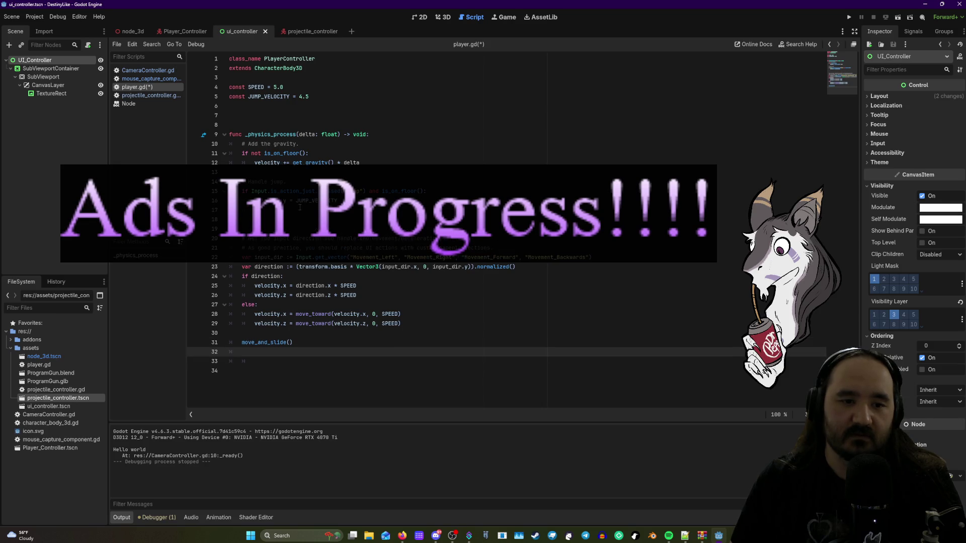
- Fold and unfold CameraController.gd's mouse motion block, then return to projectile_controller.gd
{"action": "left_click", "coordinate": [140, 96]}
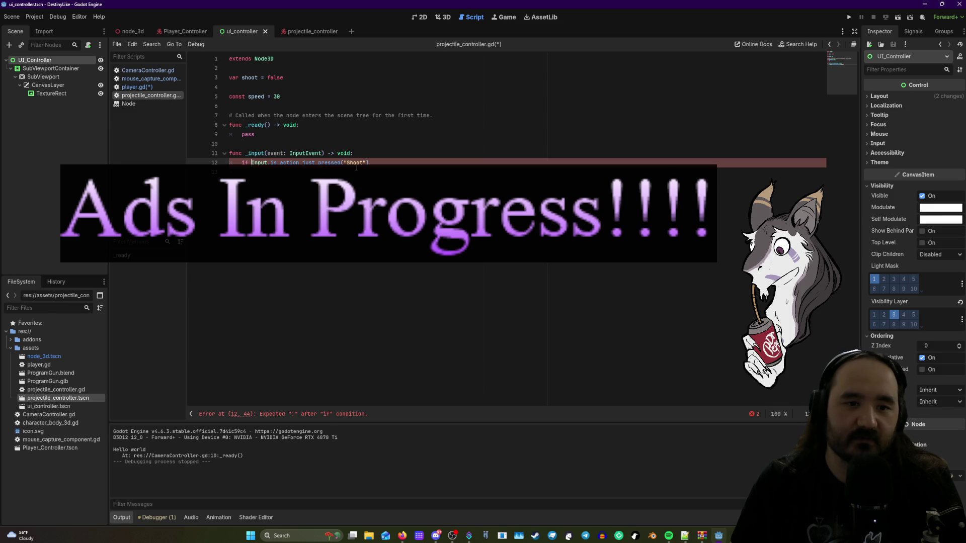
{"action": "left_click", "coordinate": [149, 71]}
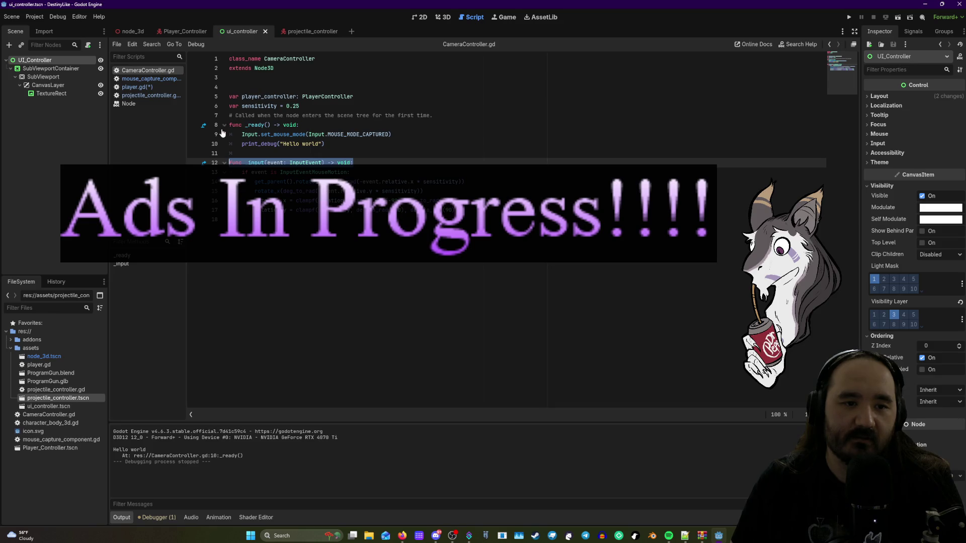
{"action": "left_click", "coordinate": [224, 172]}
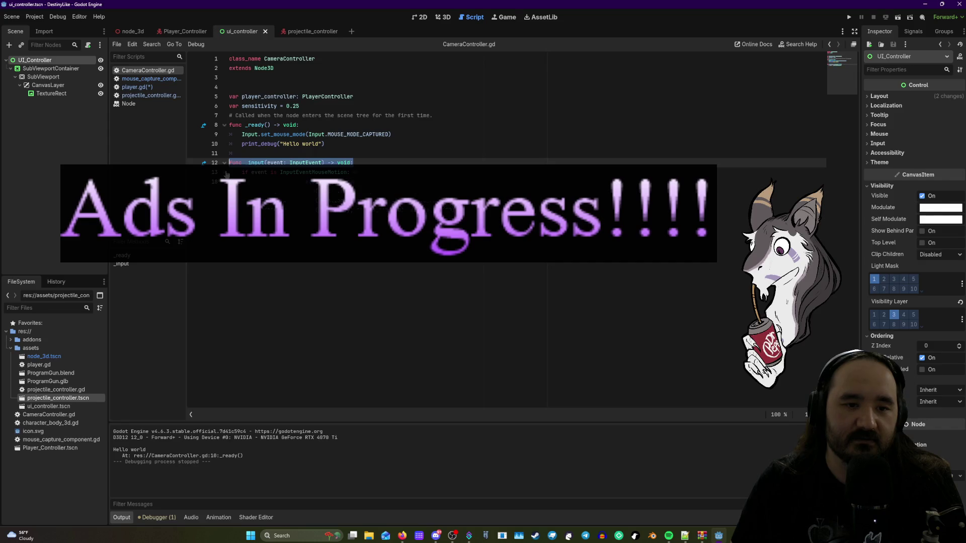
{"action": "left_click", "coordinate": [225, 173]}
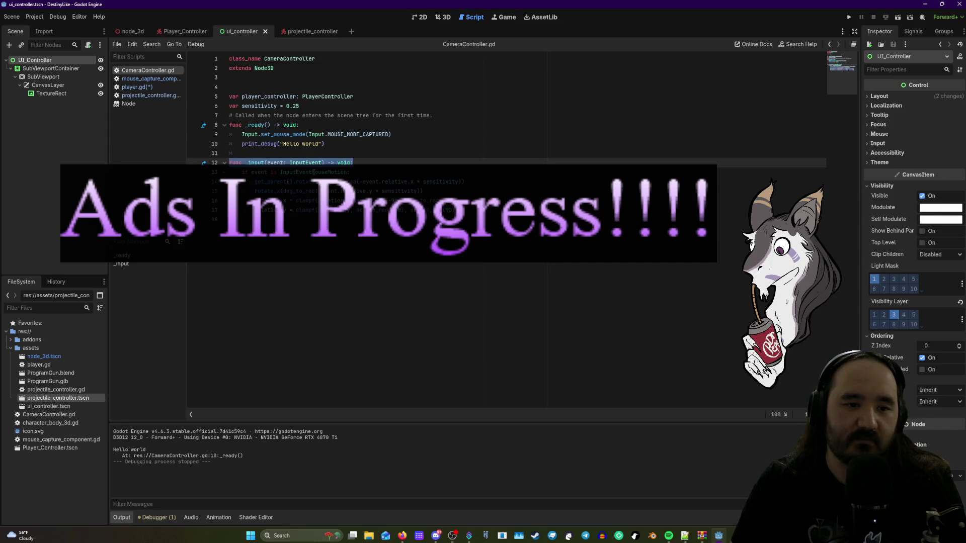
{"action": "left_click", "coordinate": [137, 86]}
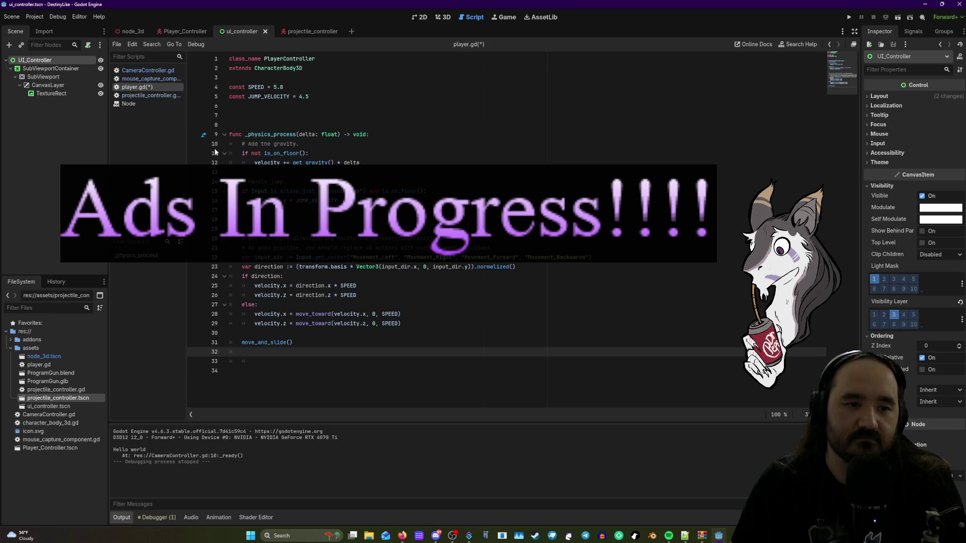
{"action": "left_click", "coordinate": [151, 79]}
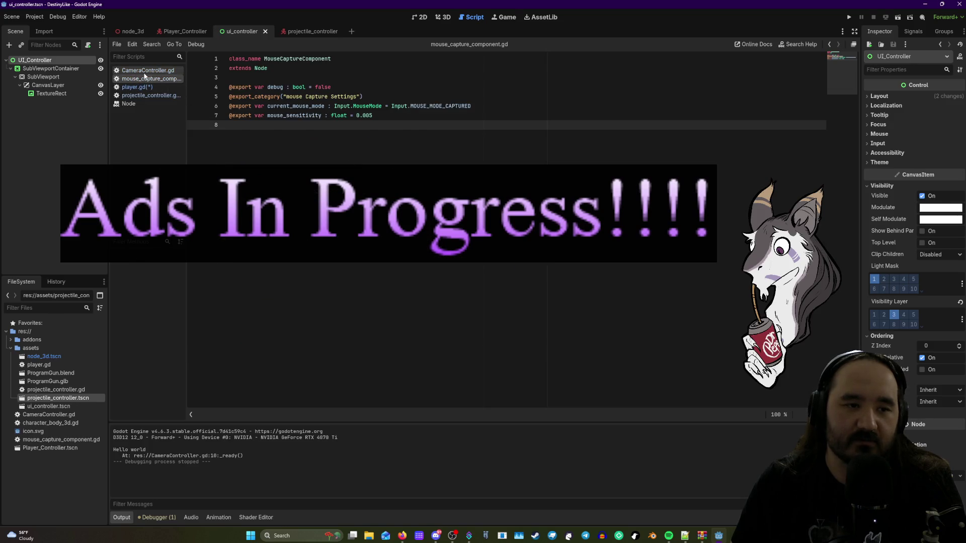
{"action": "left_click", "coordinate": [147, 70]}
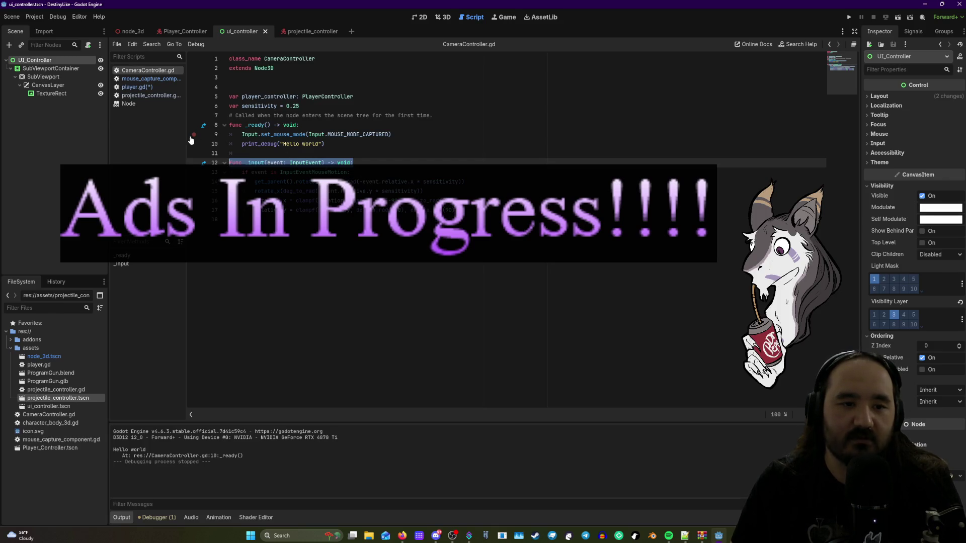
{"action": "left_click", "coordinate": [149, 87]}
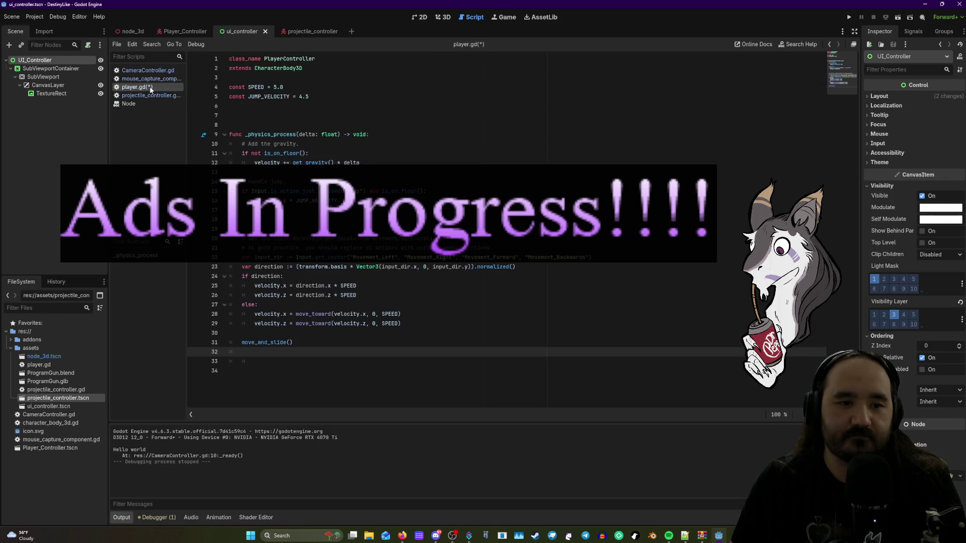
{"action": "left_click", "coordinate": [160, 97]}
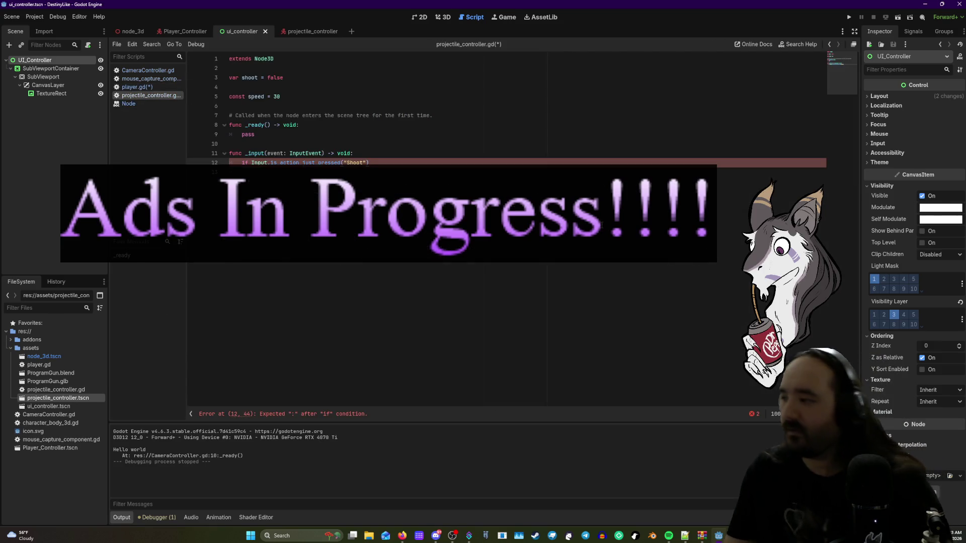